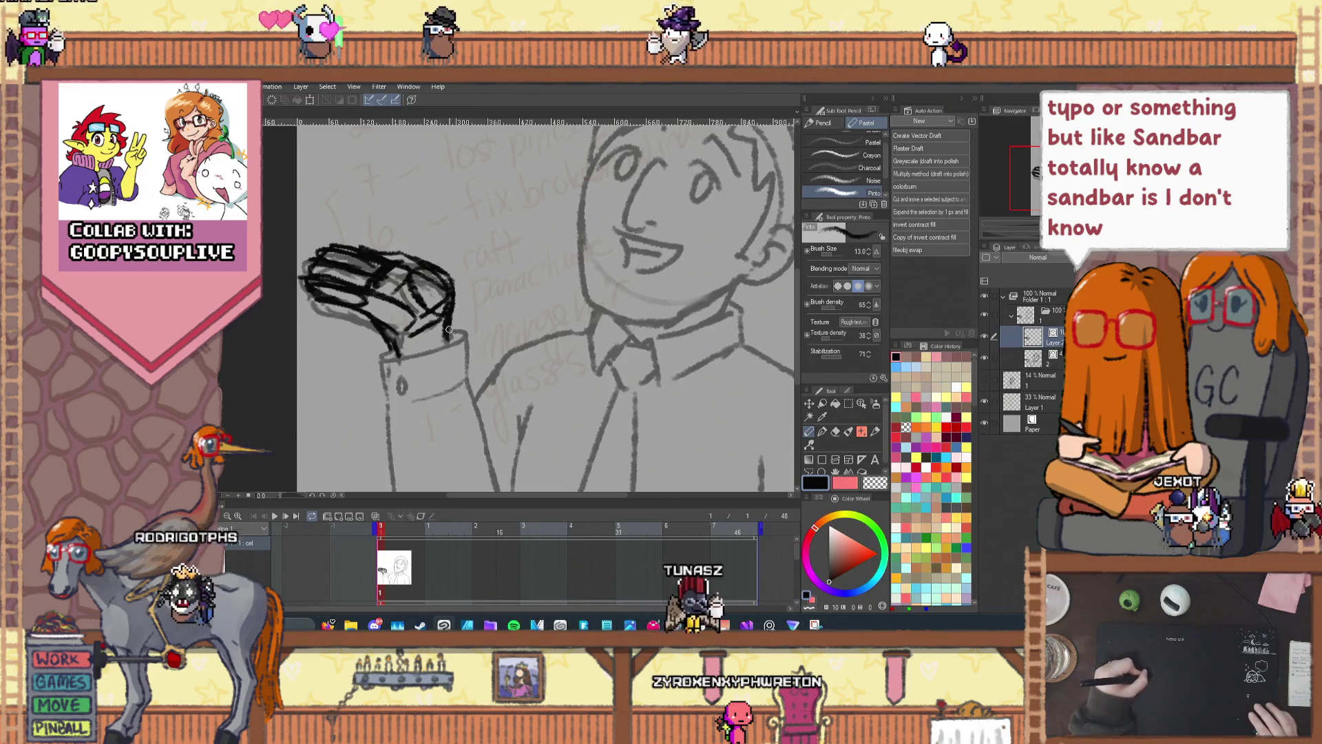
Step: Set the hand sketch layer to 50% opacity and hide the face and body layer
key(5)
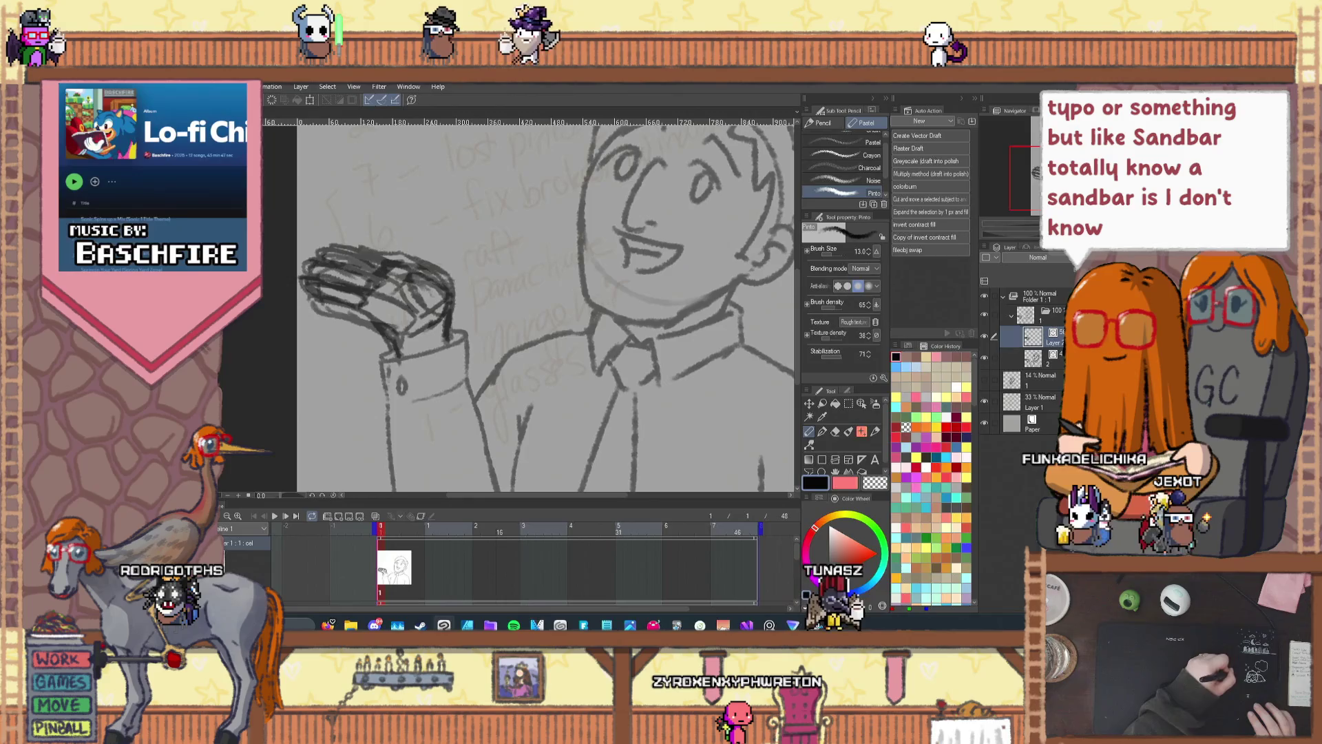
click(984, 358)
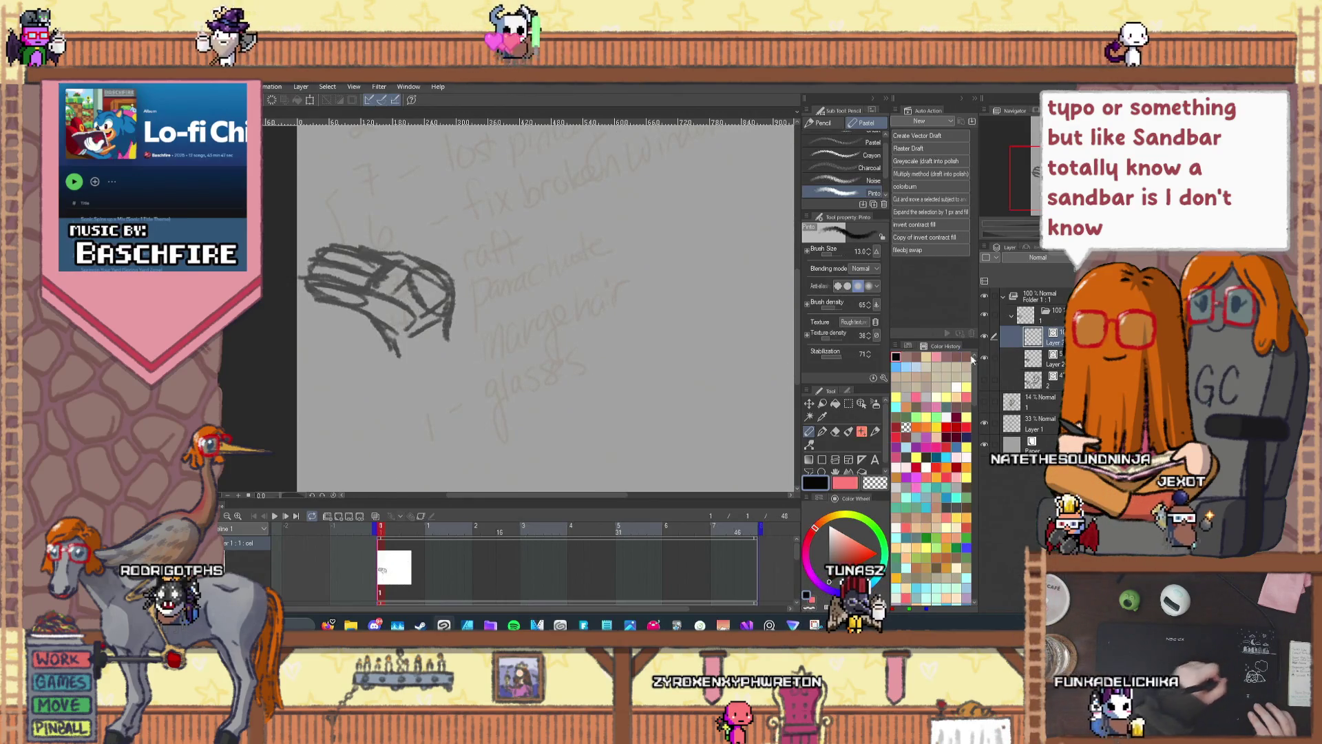
Step: With the pastel pencil, zoom in and trace dark blocky strokes along the hand's upper edge and fingers
click(824, 433)
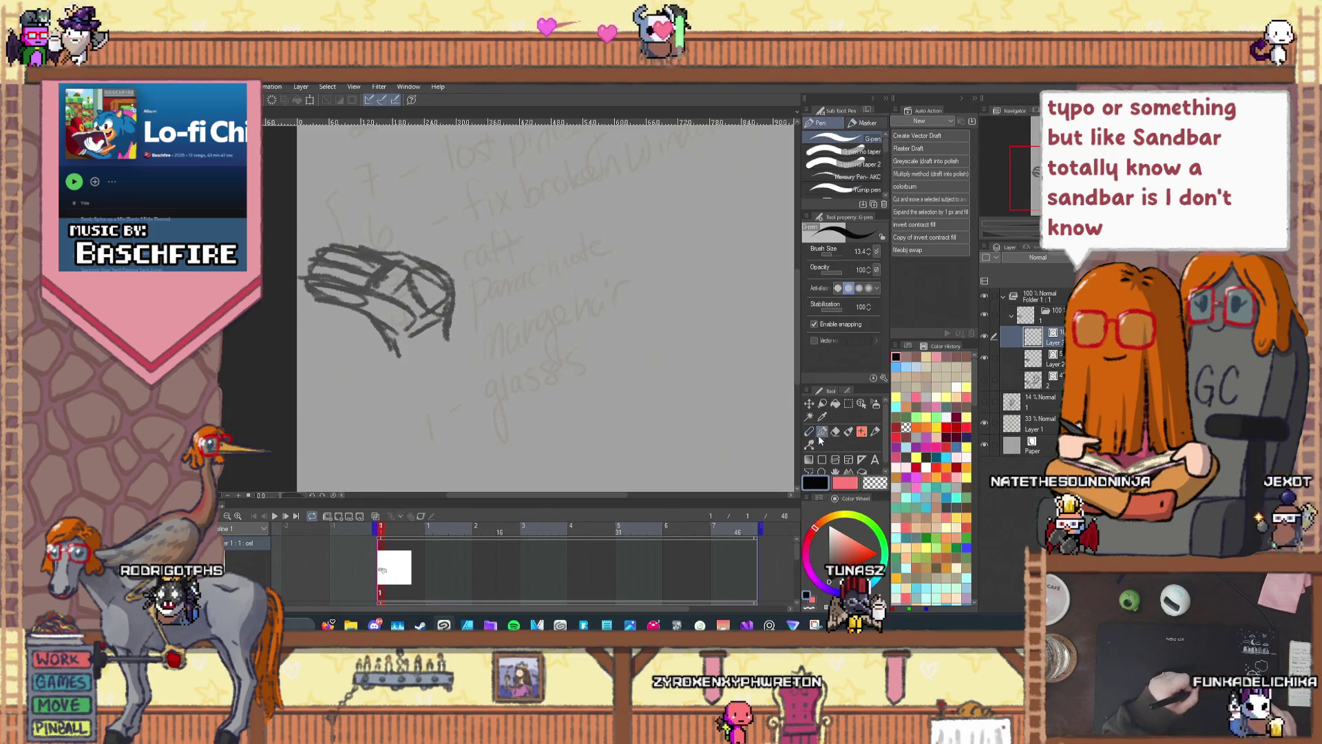
click(810, 432)
scroll(439, 317, up, 3)
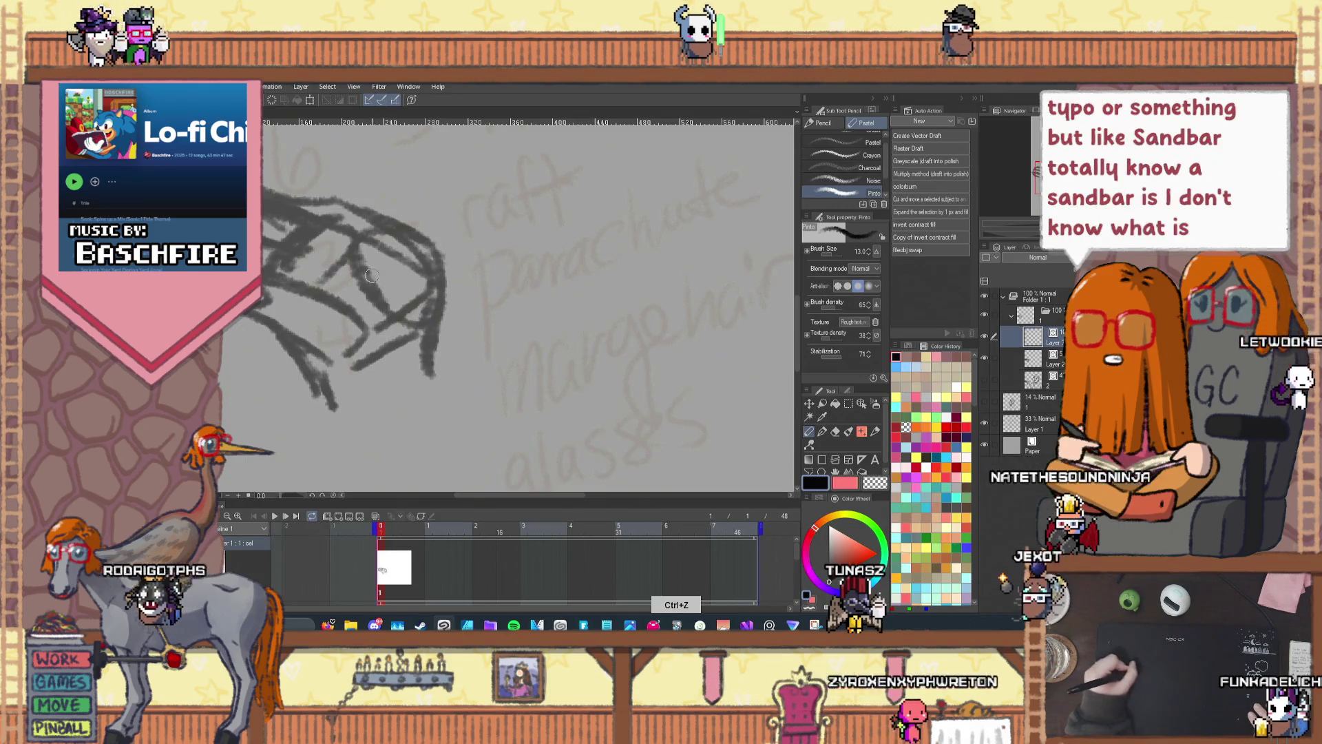
mouse_move(433, 275)
mouse_down()
mouse_move(359, 236)
mouse_move(362, 223)
mouse_move(389, 225)
mouse_up()
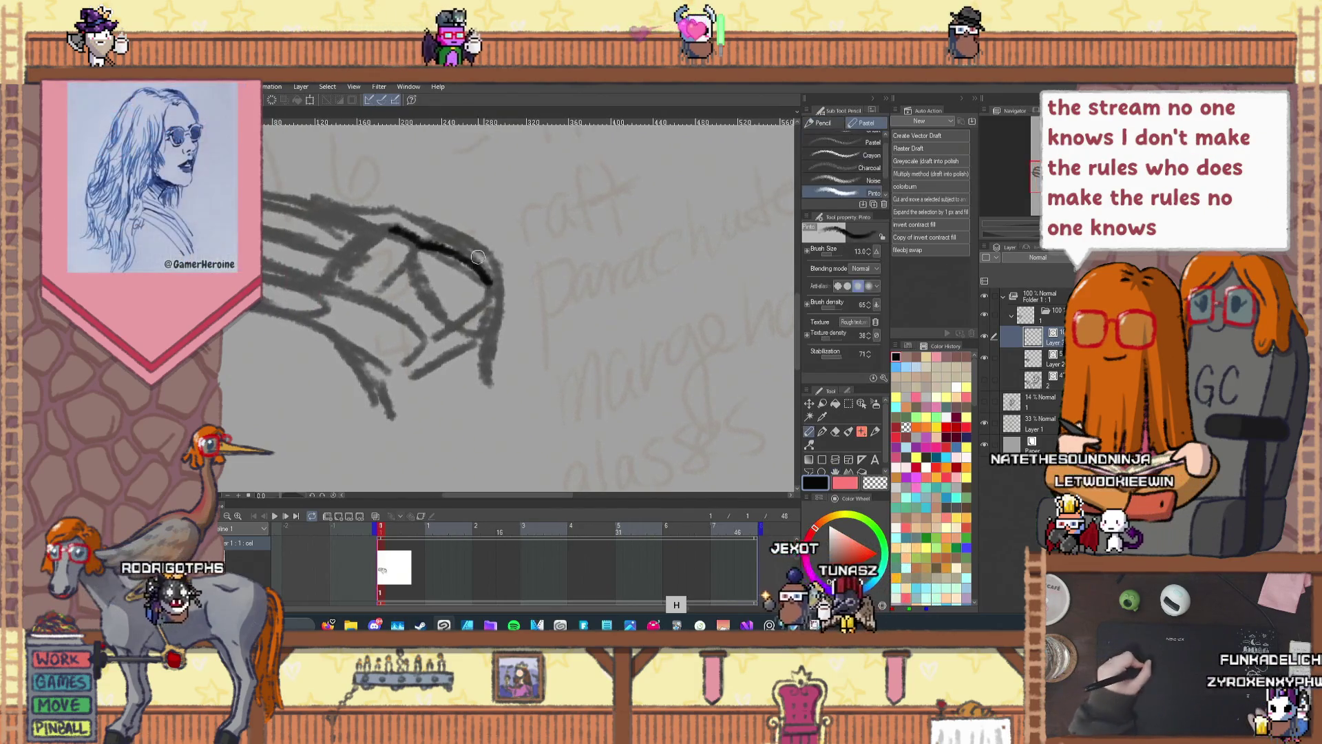
drag(491, 274, 412, 217)
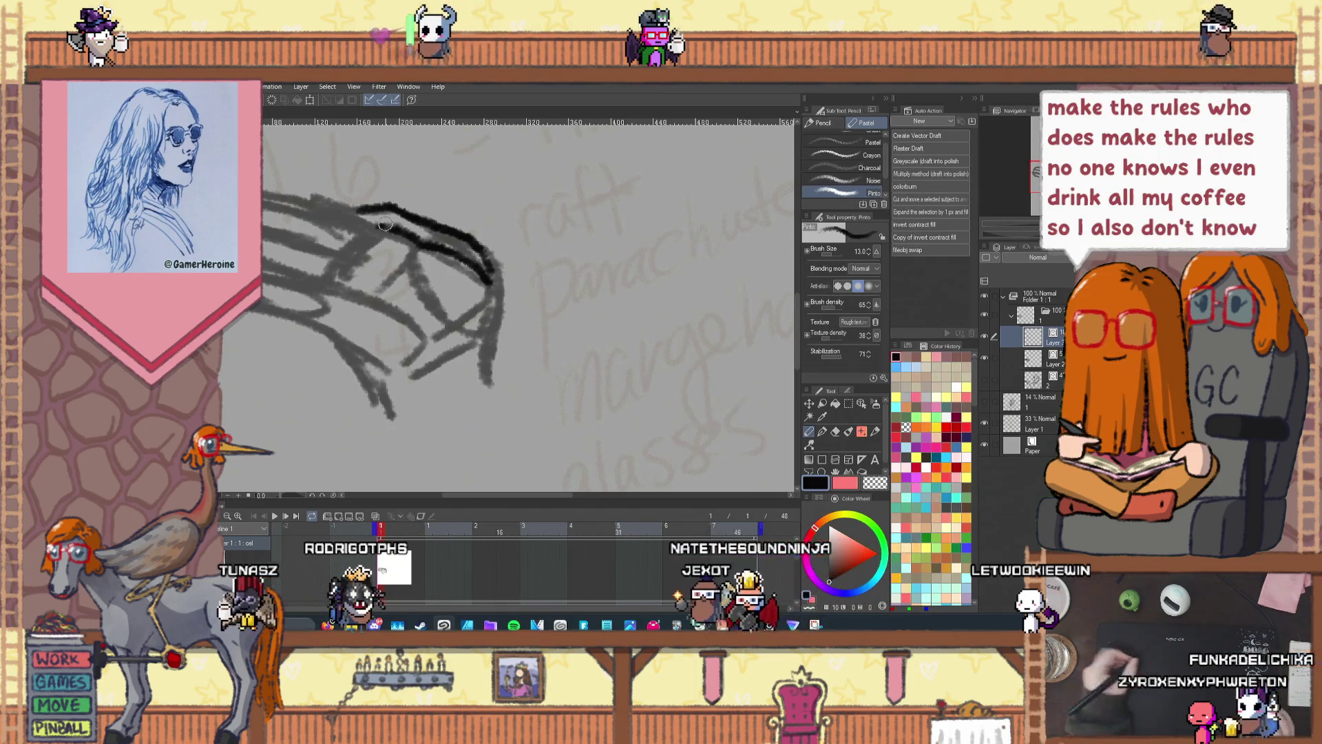
drag(372, 208, 269, 197)
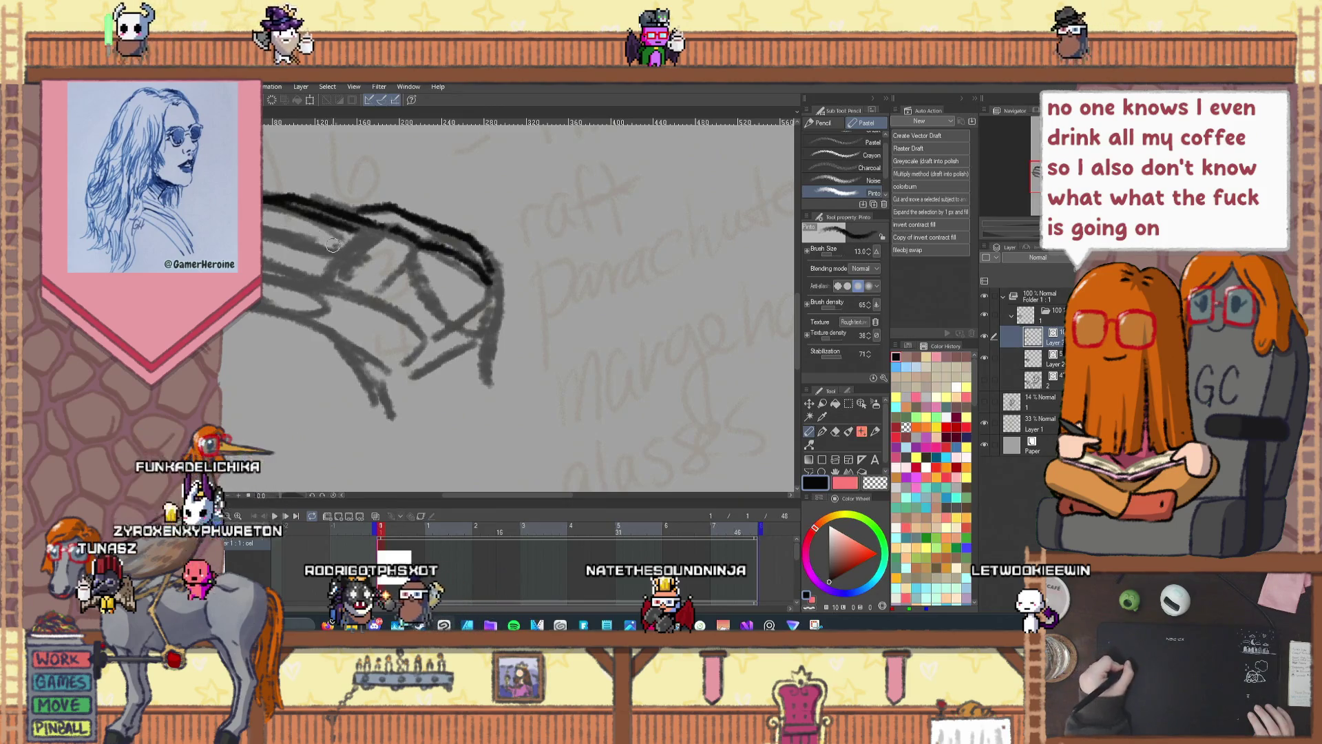
drag(331, 226, 270, 232)
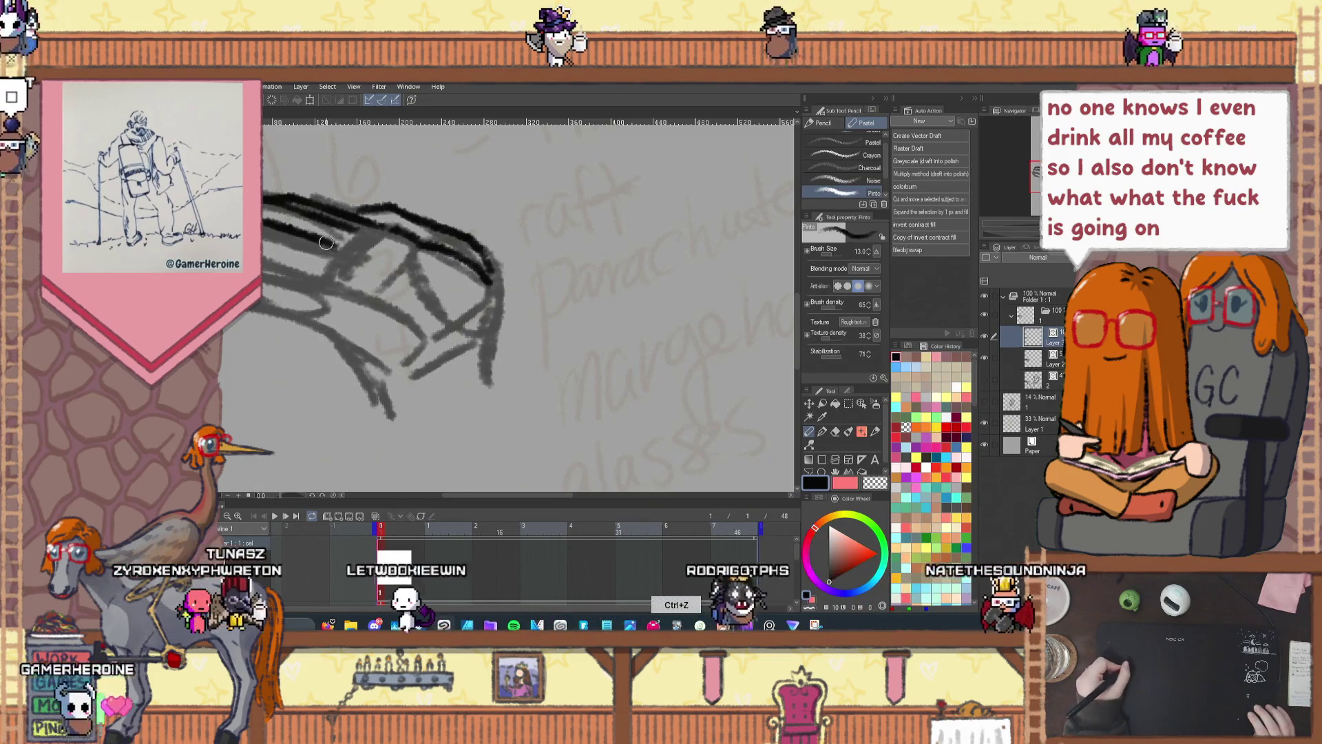
Step: Undo the left finger strokes, redraw the lower finger, finger divisions and underside, then hide the faded sketch
key(ctrl+z)
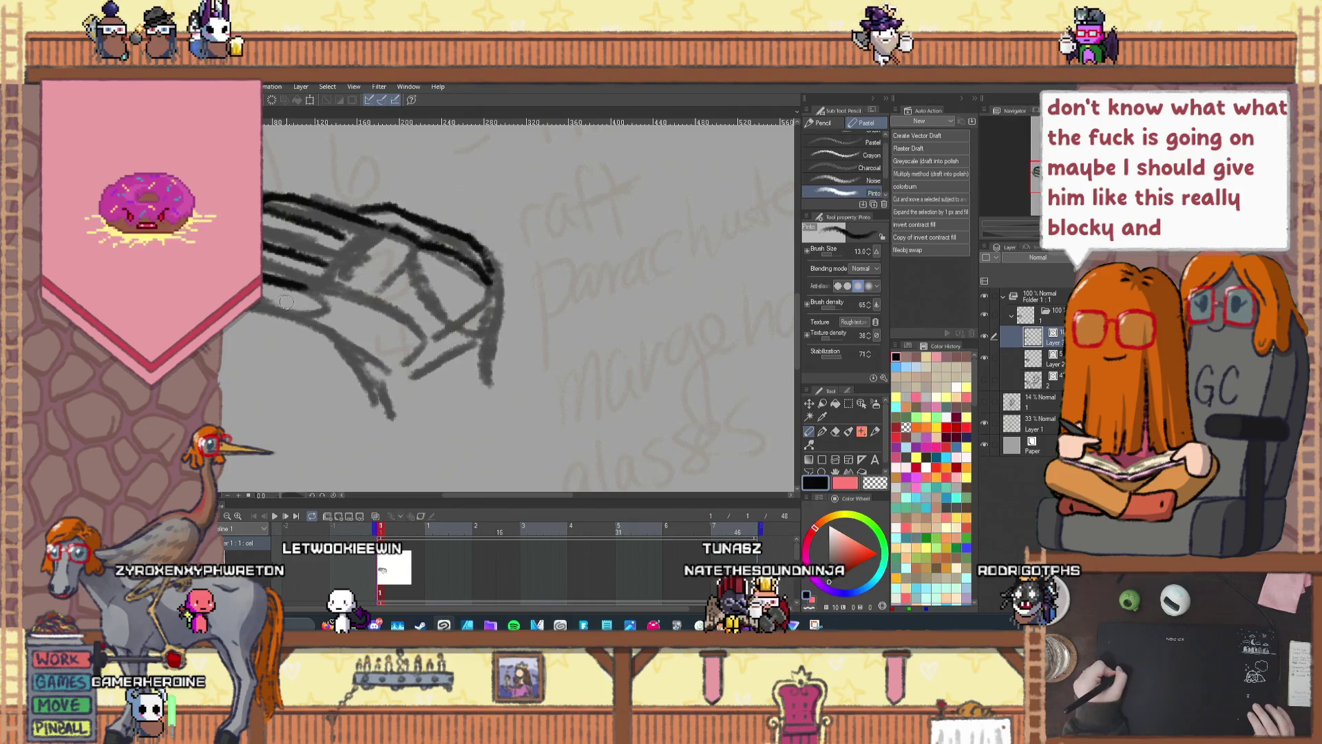
key(ctrl+z)
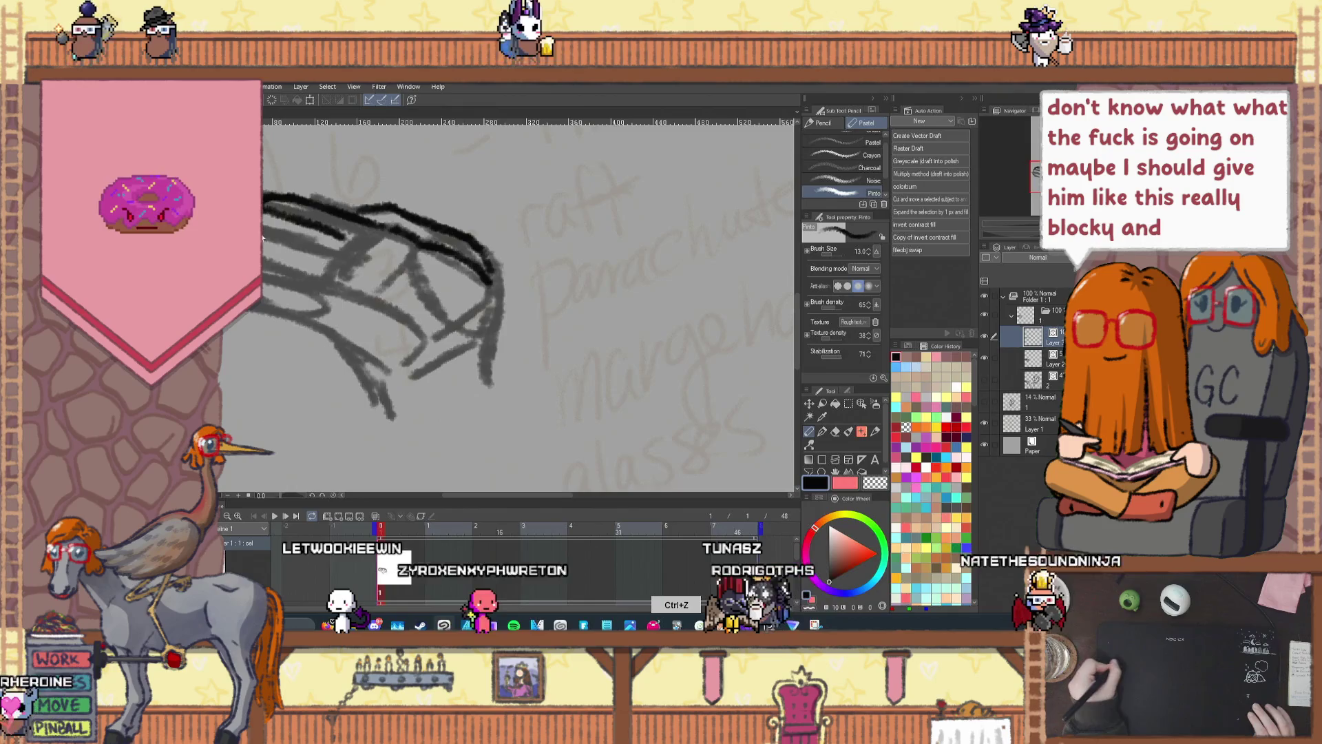
drag(262, 237, 317, 257)
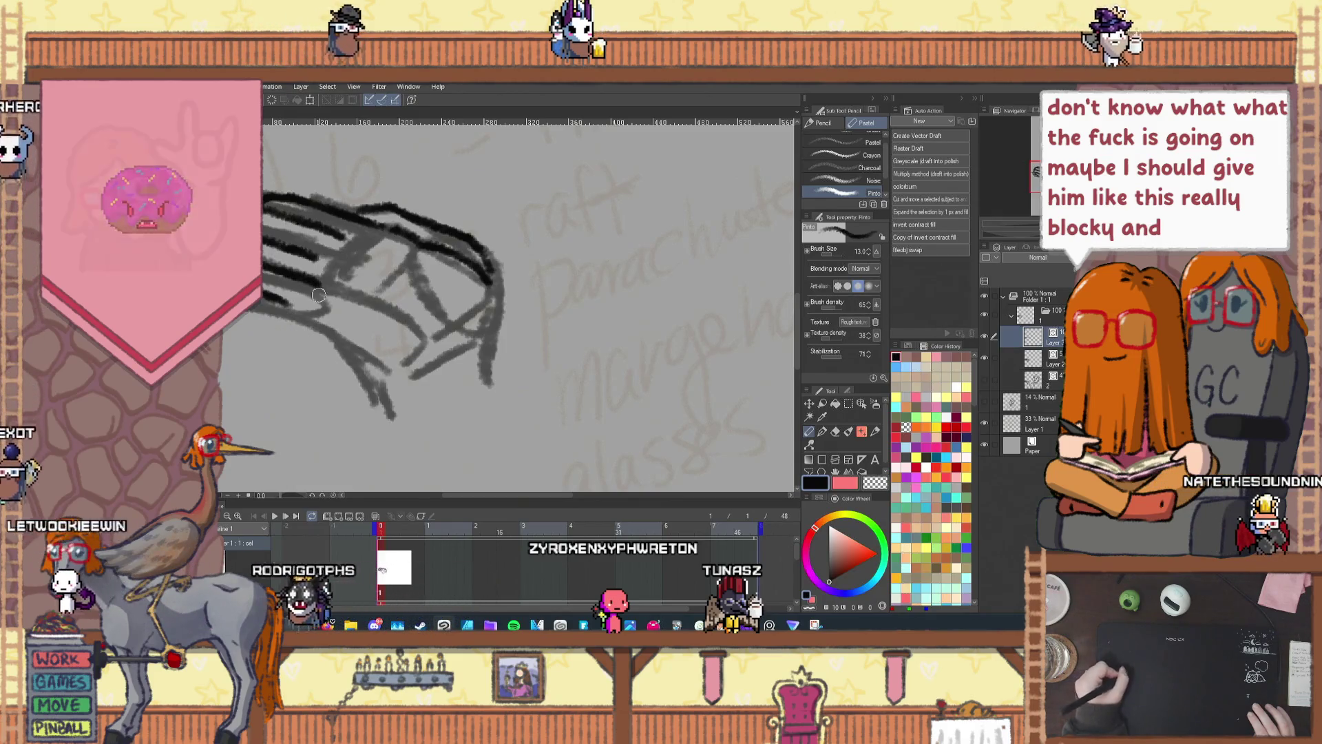
mouse_move(329, 281)
mouse_down()
mouse_move(368, 237)
mouse_move(403, 274)
mouse_up()
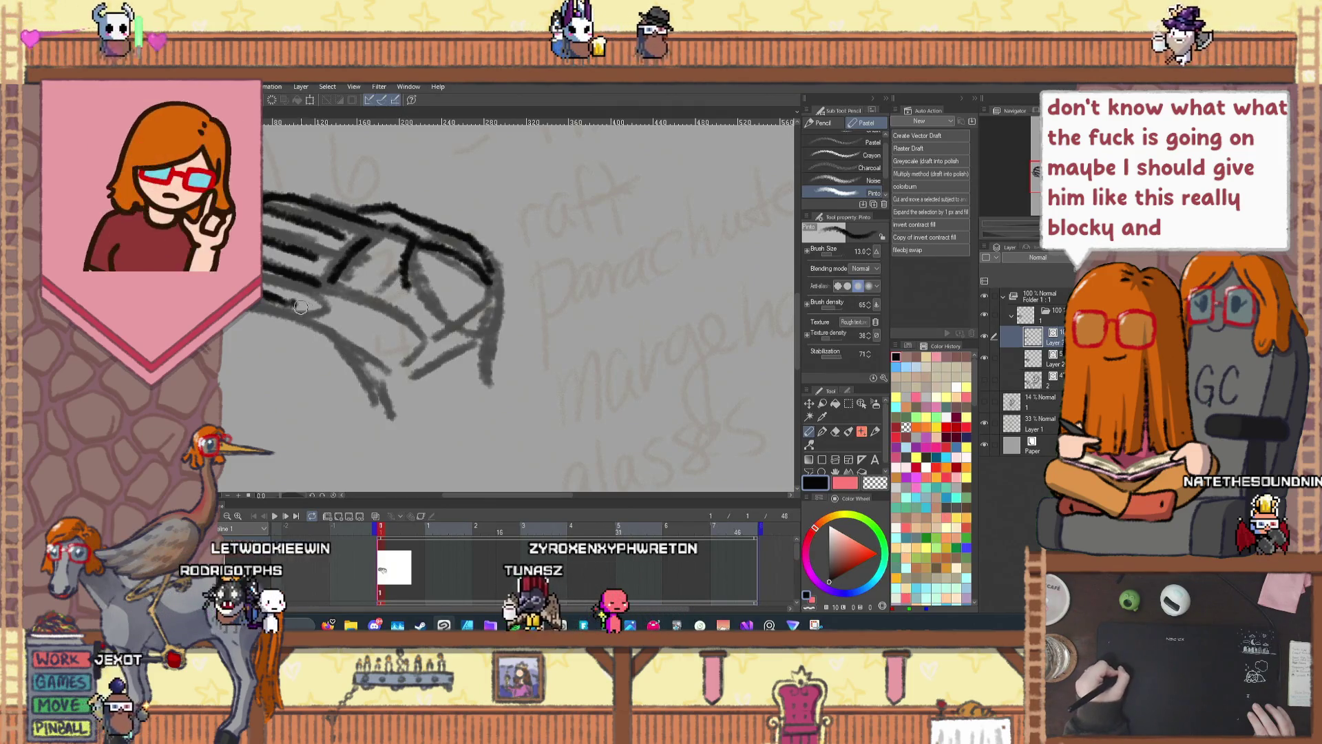
drag(301, 304, 352, 350)
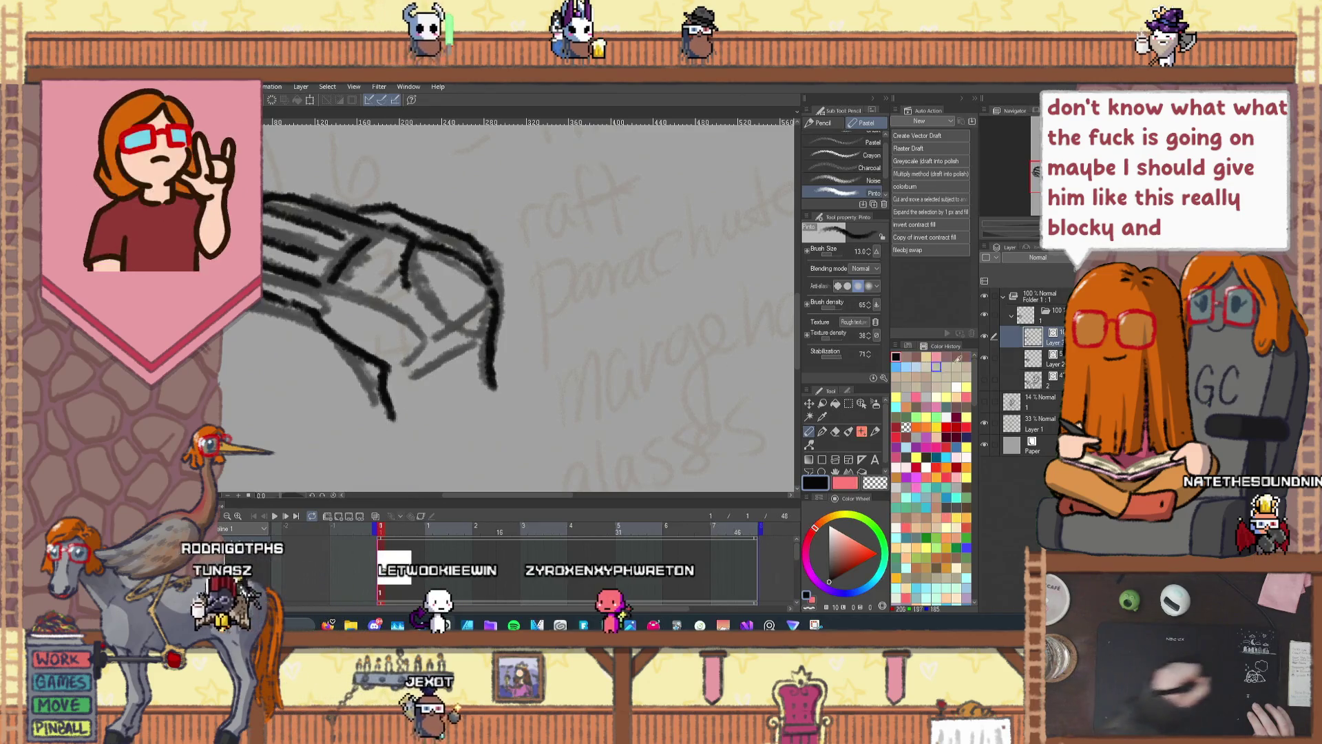
click(983, 357)
Step: Show the figure again, zoom out, compare with the redrawn hand, and delete Layers 2 and 3
click(986, 378)
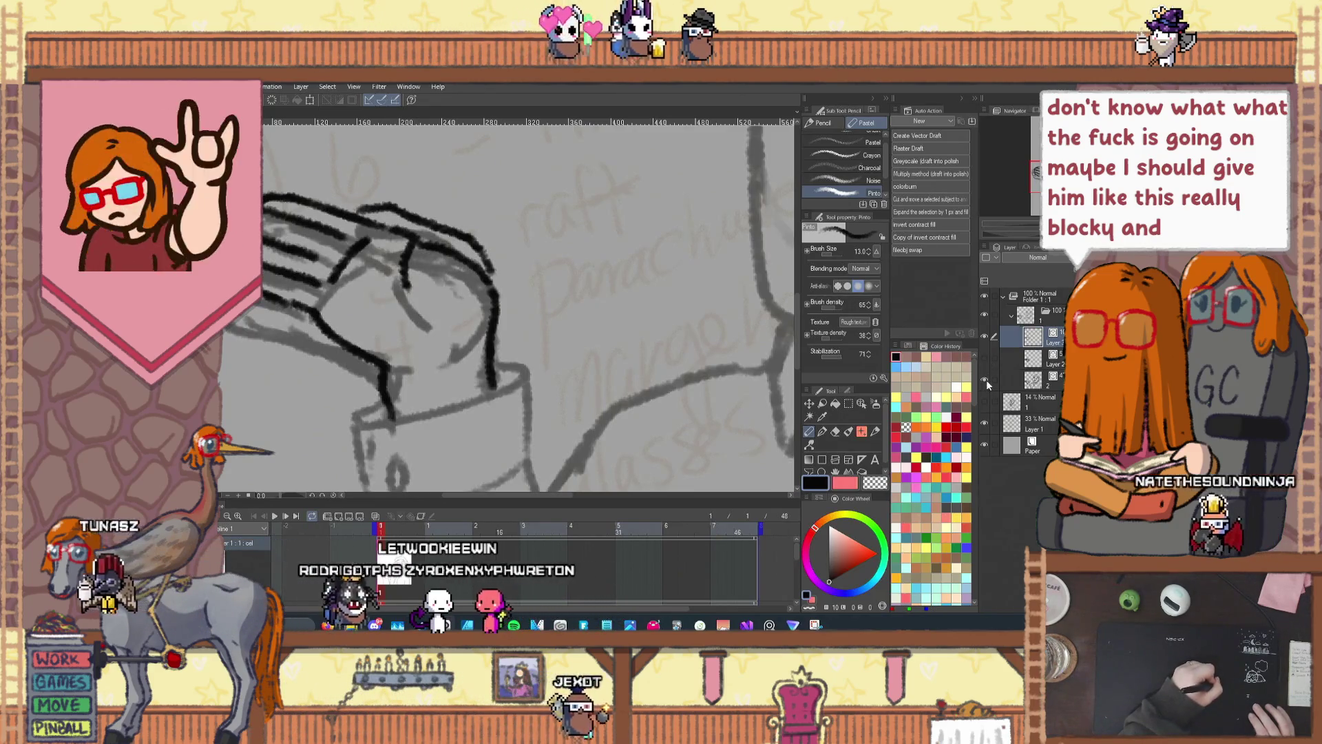
key(ctrl+minus)
click(985, 335)
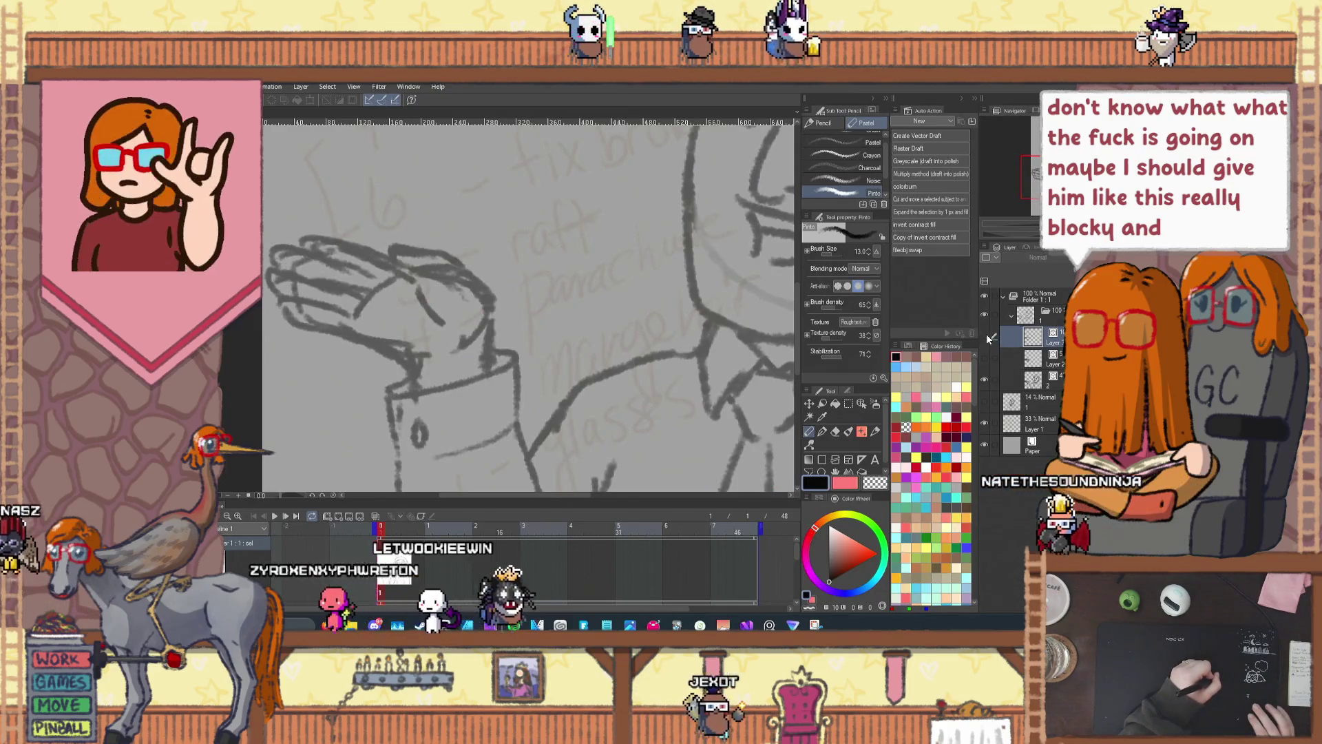
click(986, 335)
click(991, 336)
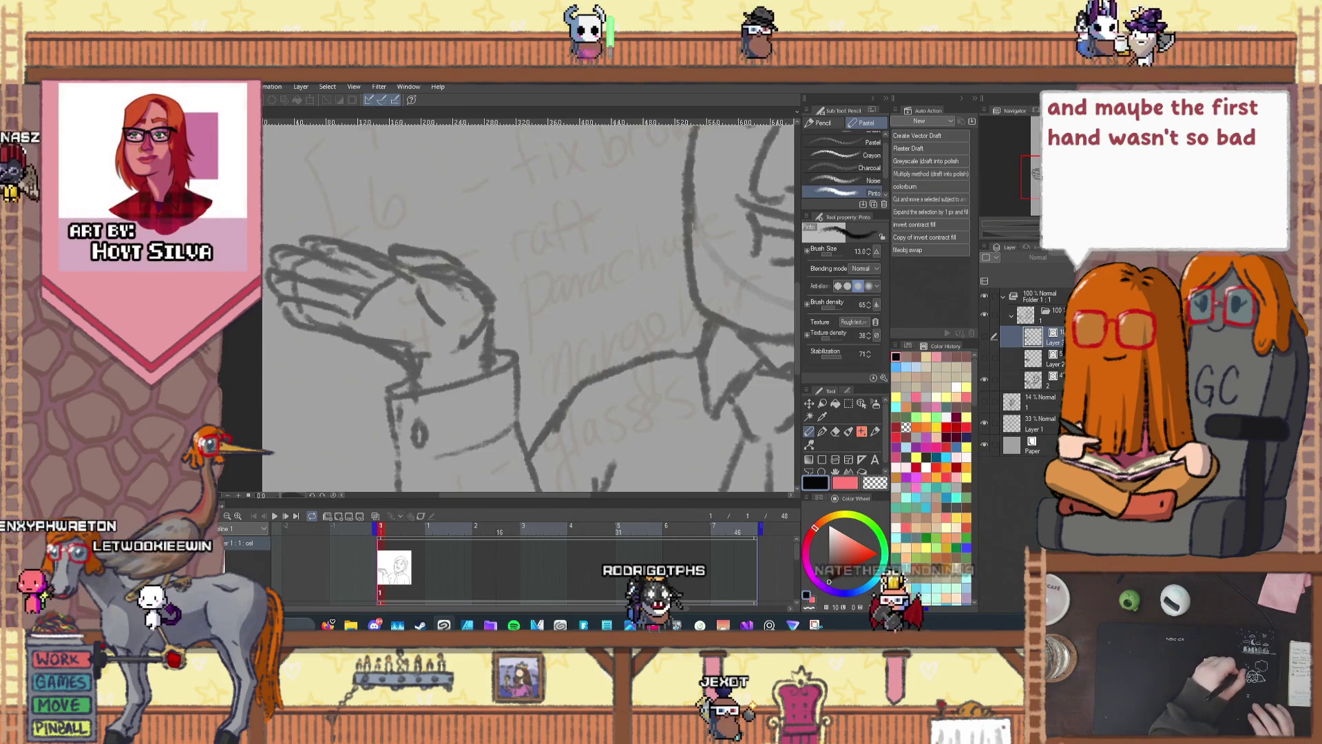
key(Delete)
key(Delete)
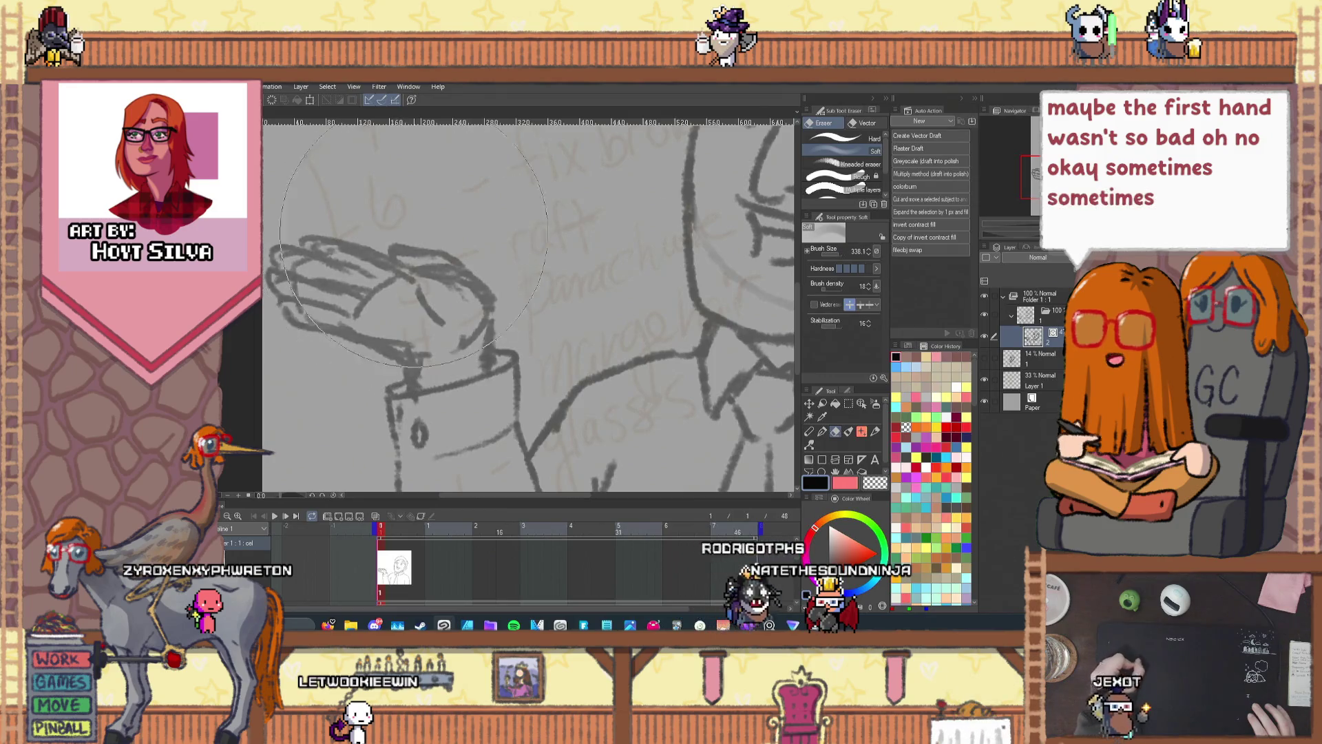
Step: Soften the original hand strokes with the eraser and return to the pencil
drag(414, 244, 416, 254)
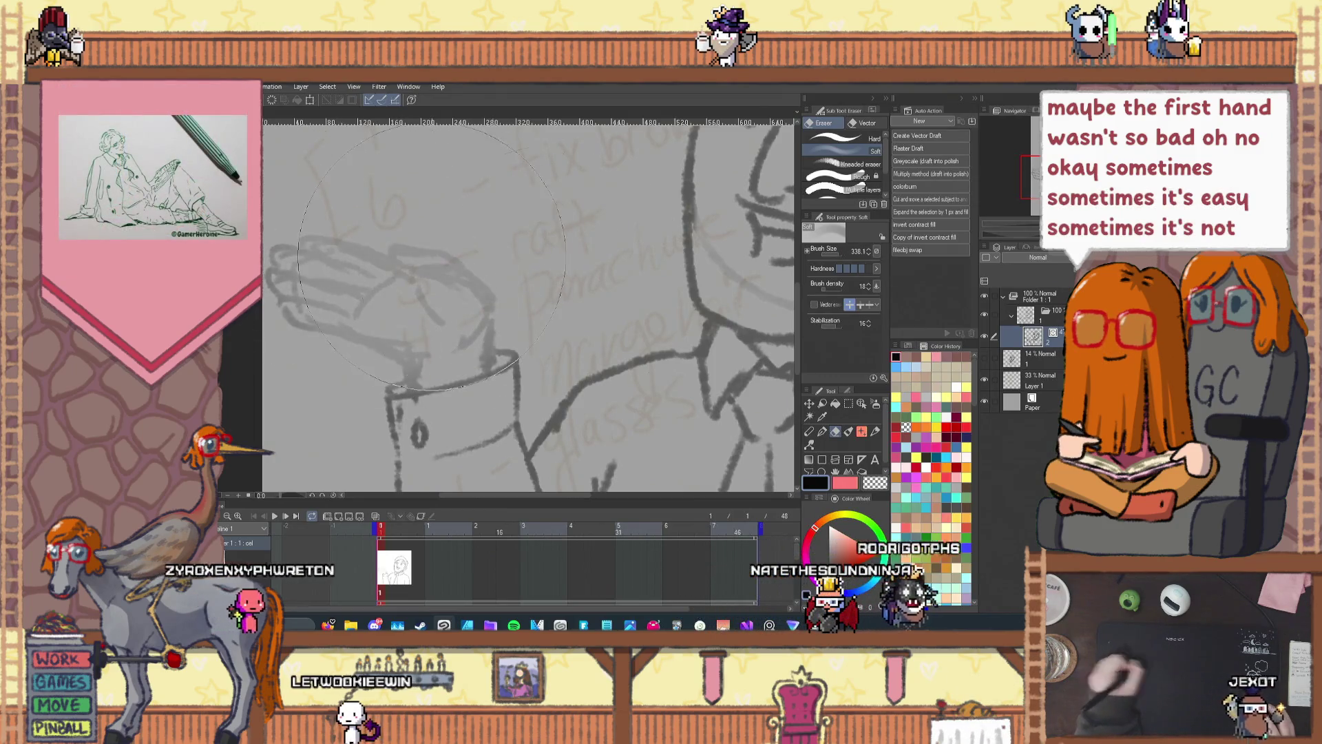
click(809, 431)
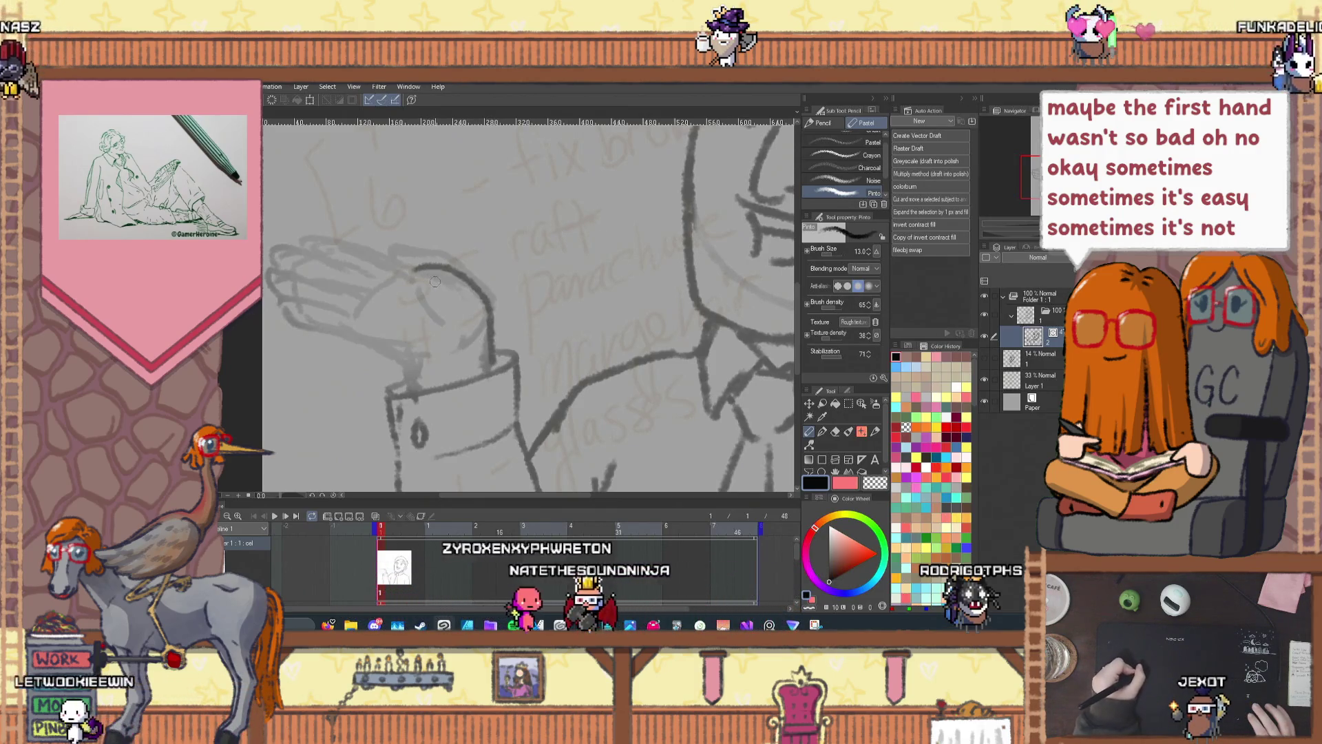
key(ctrl+z)
Step: Try out new top and lower finger curves across the hand, undoing the attempts
drag(408, 278, 449, 292)
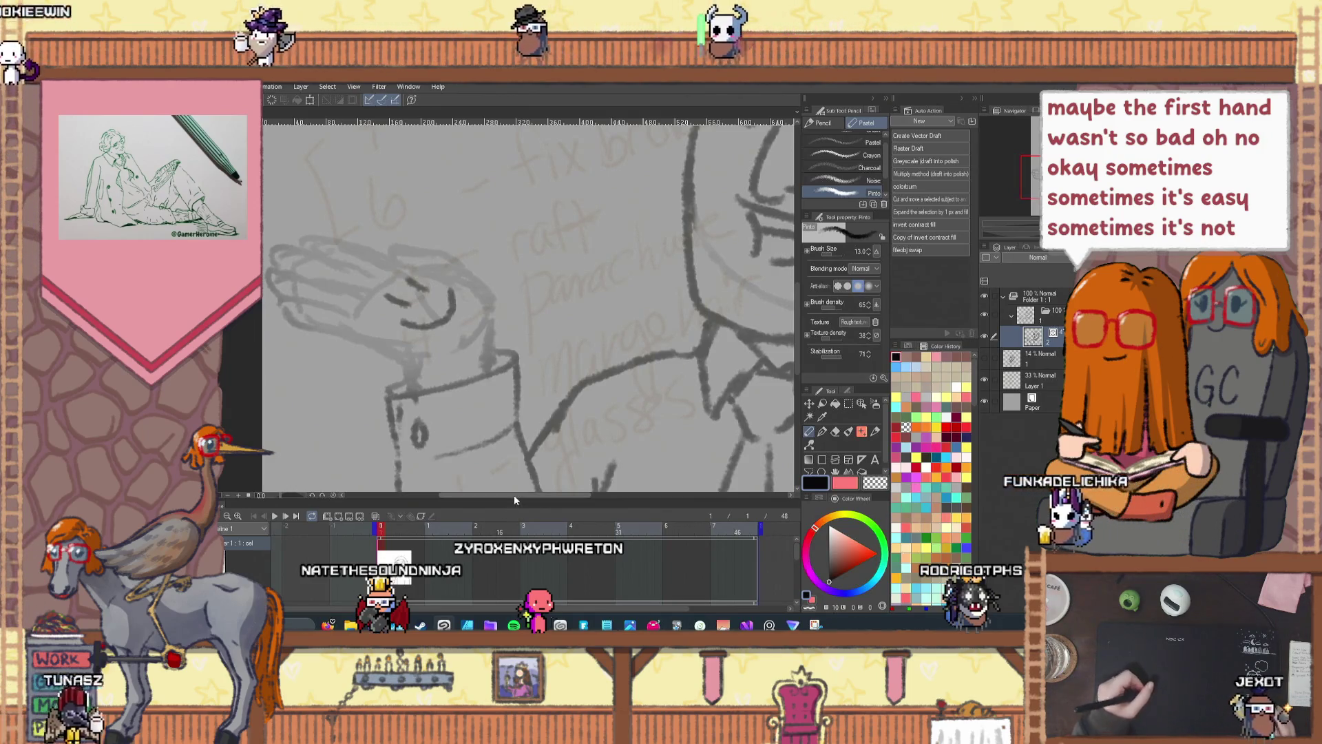
key(ctrl+z)
key(ctrl+z)
key(ctrl+z)
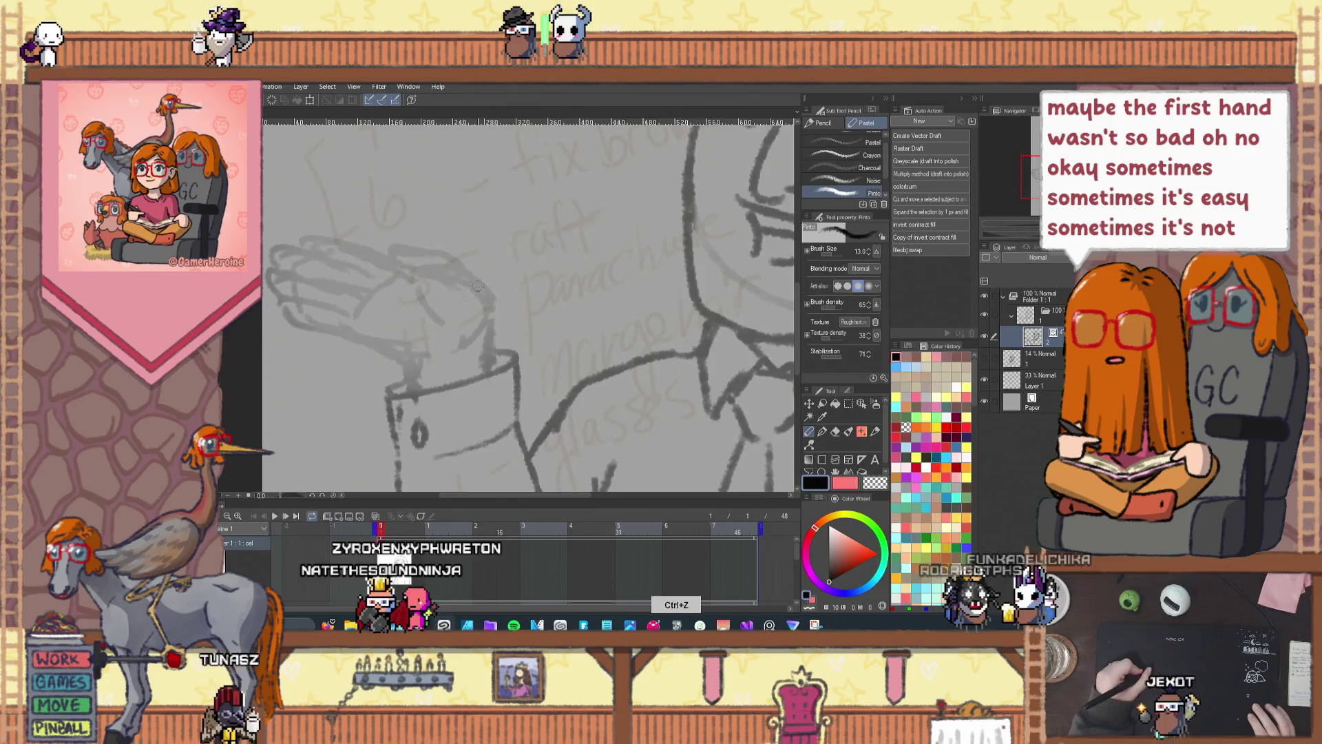
mouse_move(428, 277)
mouse_down()
mouse_move(311, 240)
mouse_move(273, 246)
mouse_up()
drag(363, 295, 276, 263)
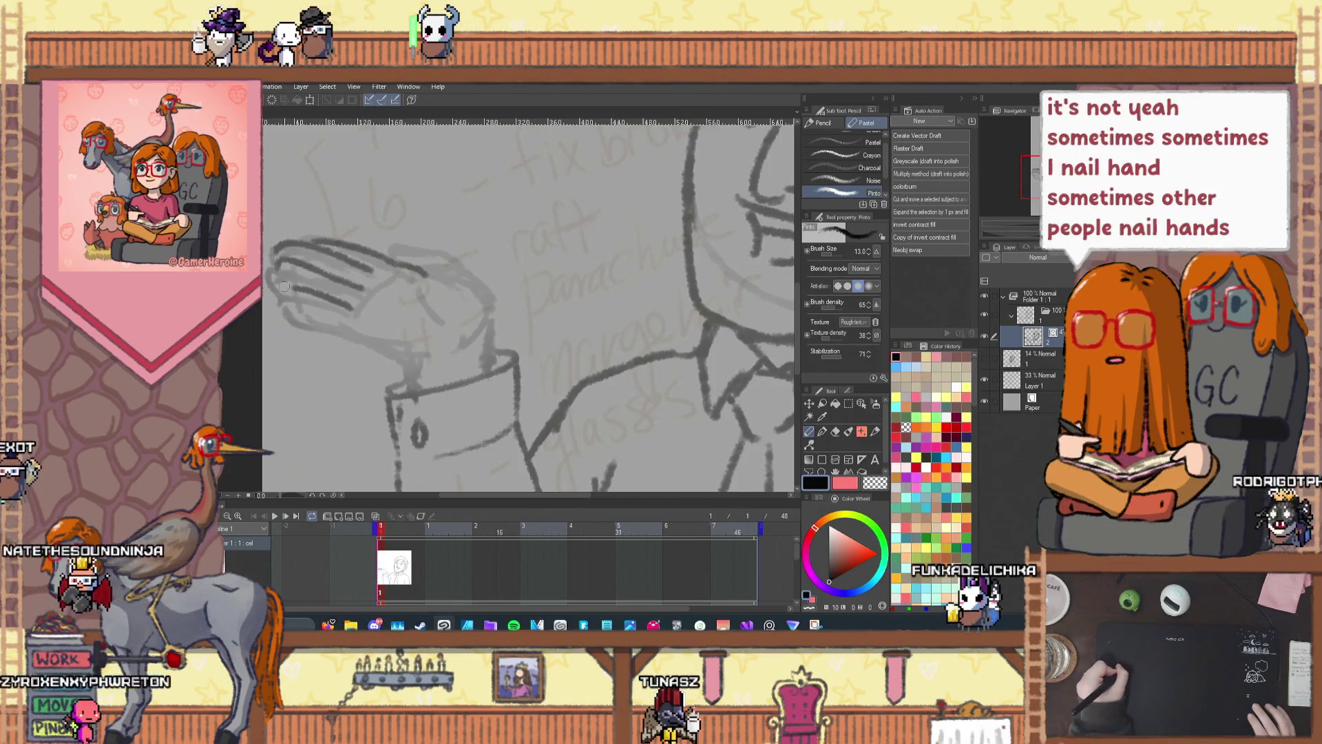
key(ctrl+z)
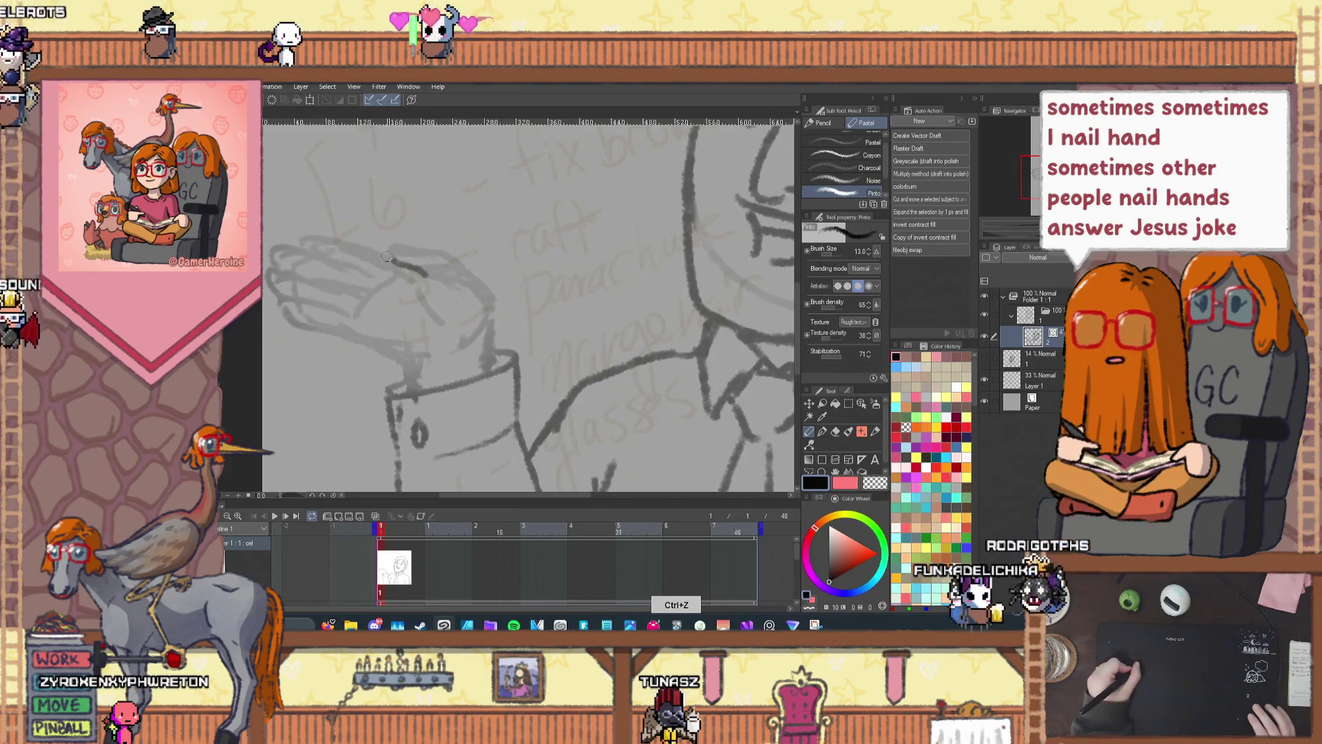
key(ctrl+z)
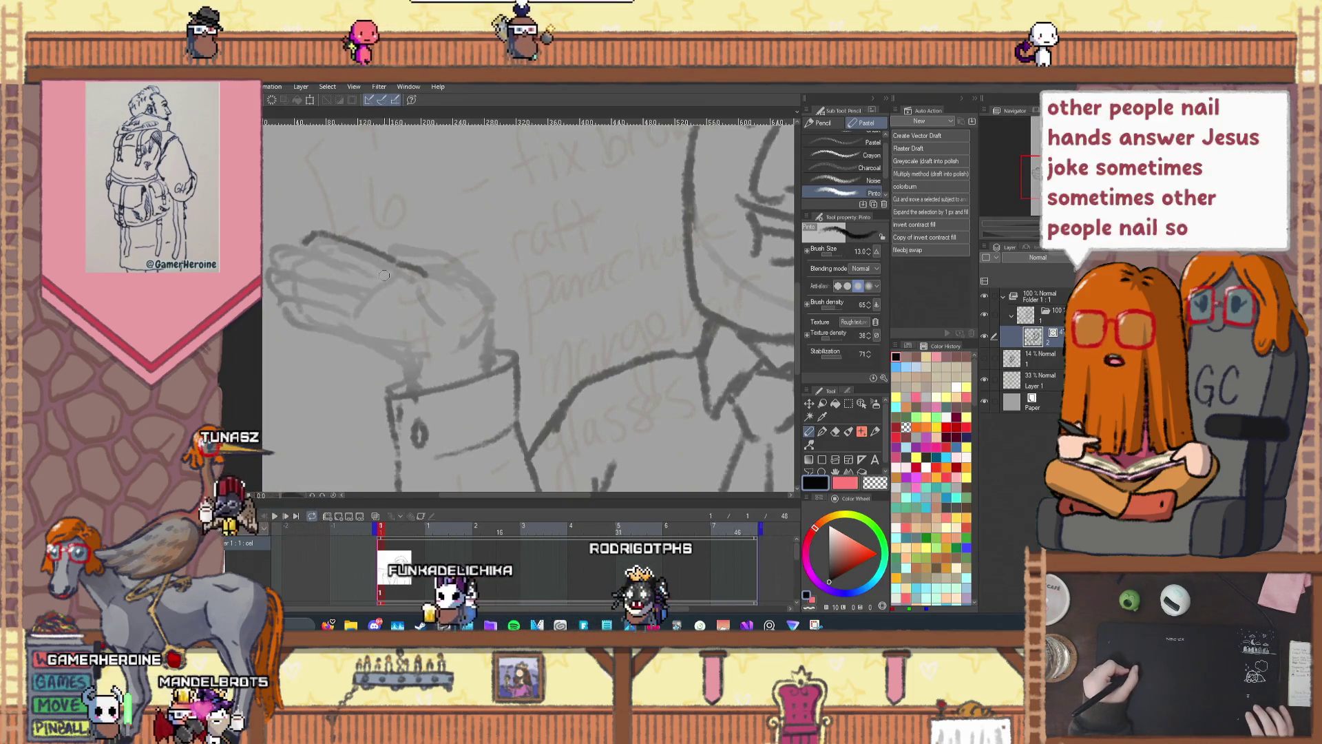
key(ctrl+z)
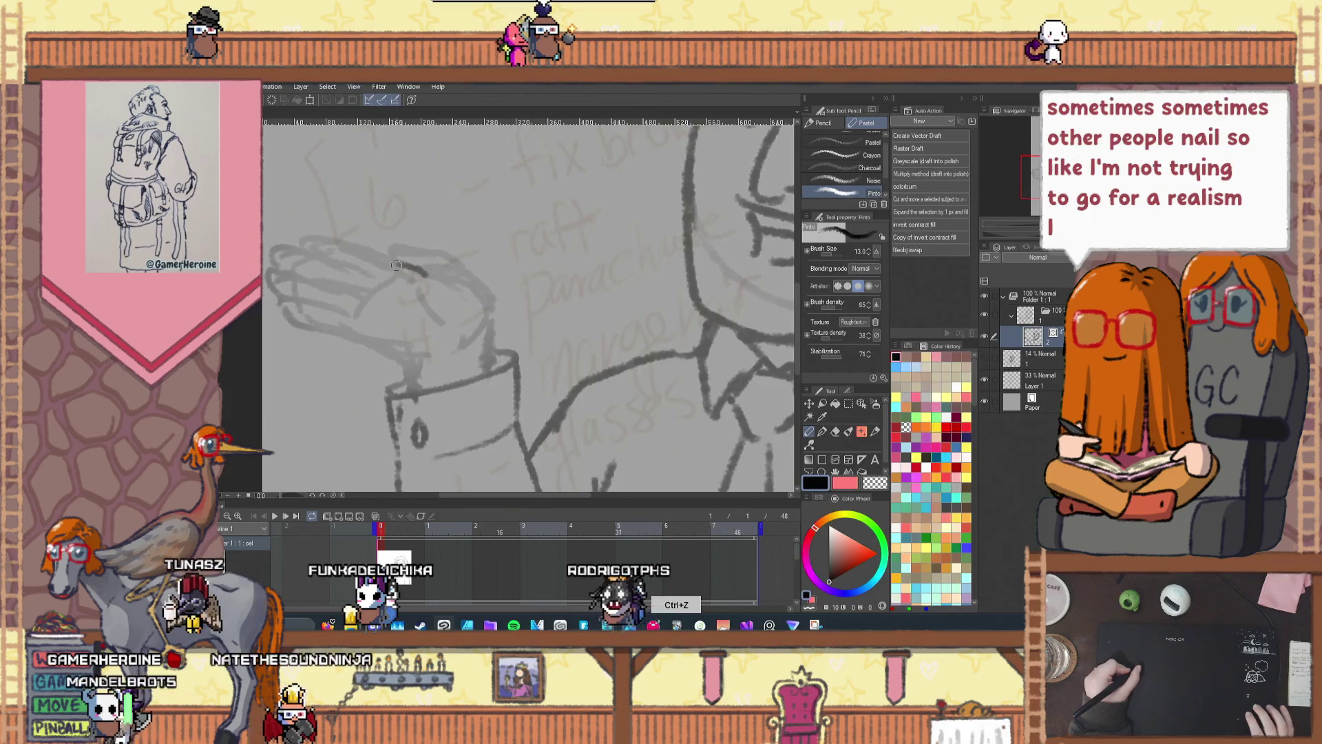
Step: Add a fingertip curve to the top finger line and open burritoman.png as a hand reference
drag(297, 243, 327, 233)
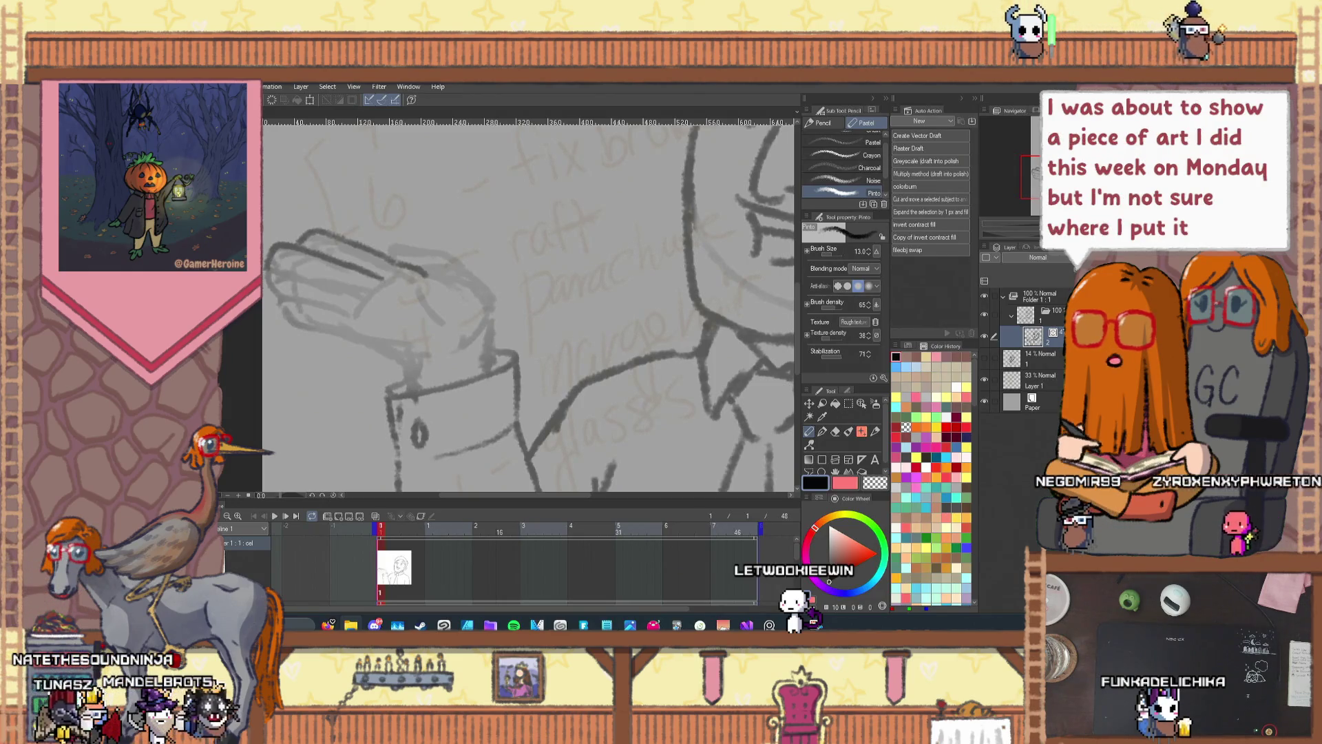
key(Return)
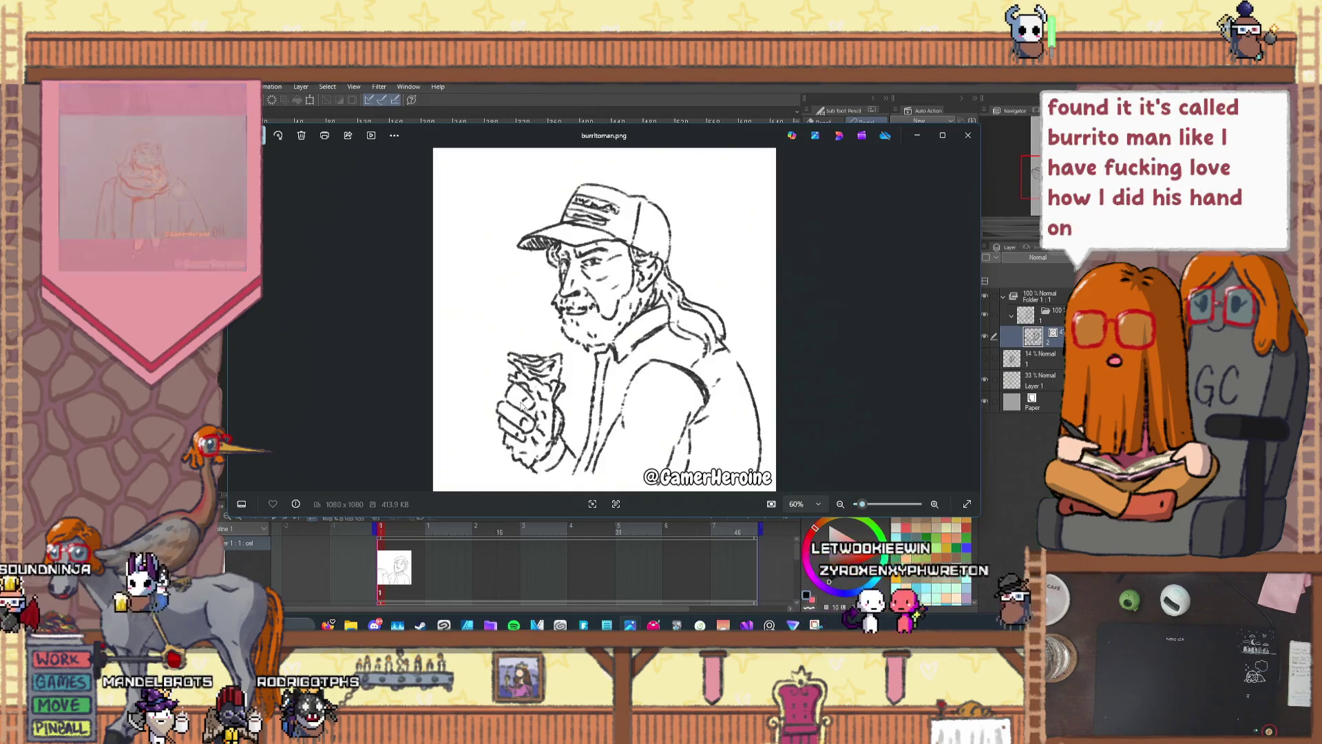
Step: View the whole burritoman.png drawing at 60% zoom, then minimize the Photos window
scroll(523, 406, up, 8)
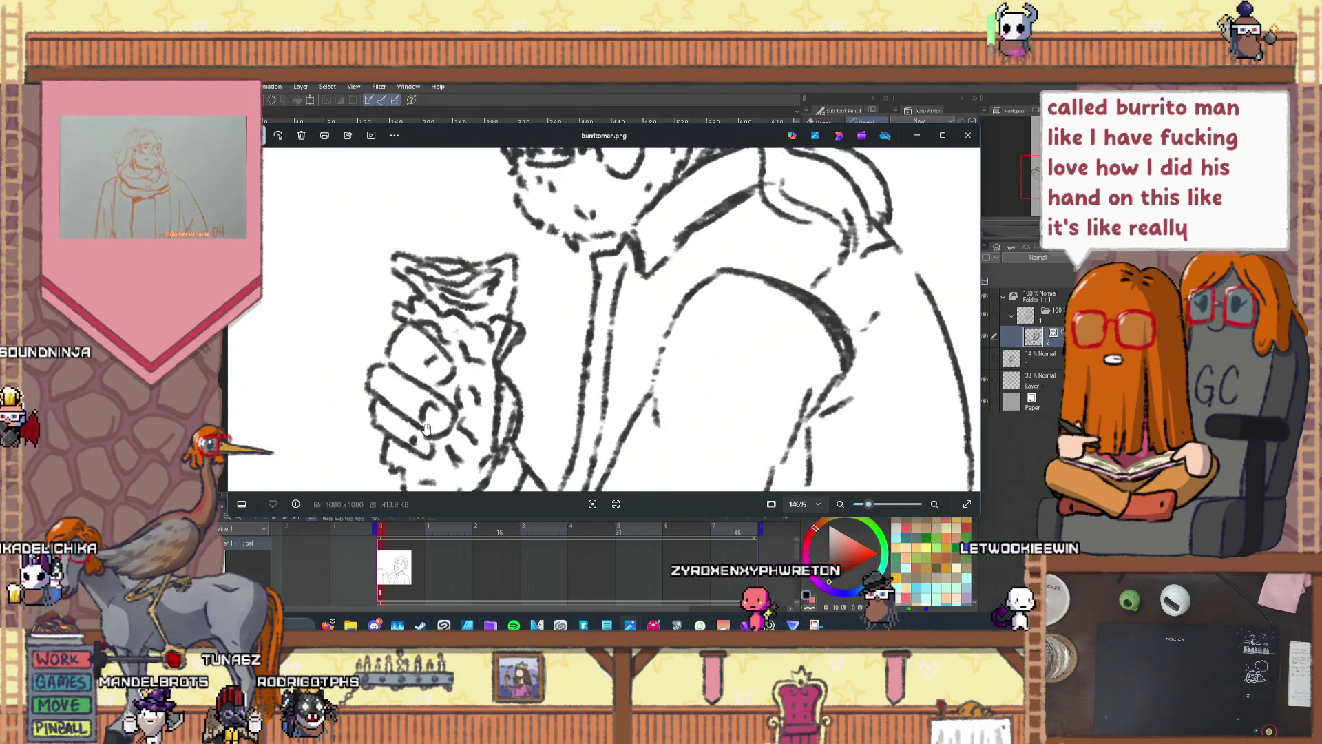
scroll(426, 428, down, 8)
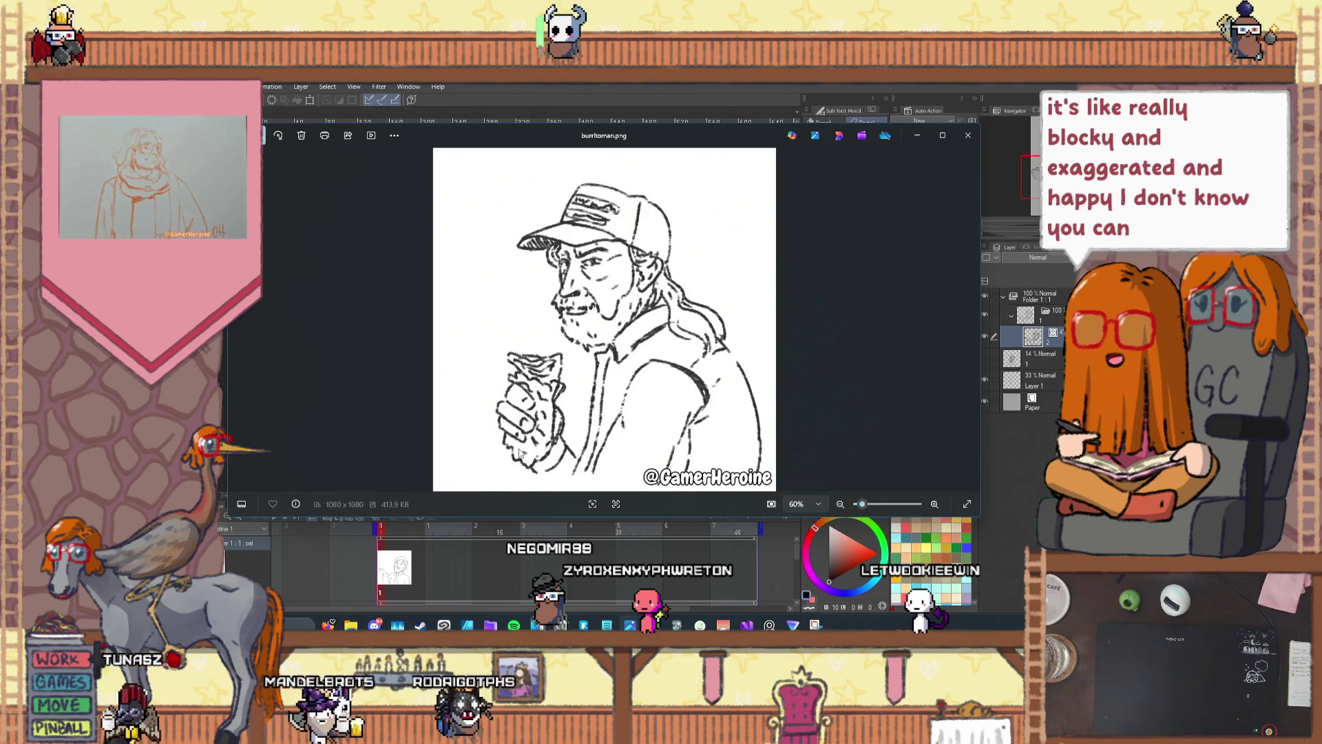
scroll(521, 453, up, 1)
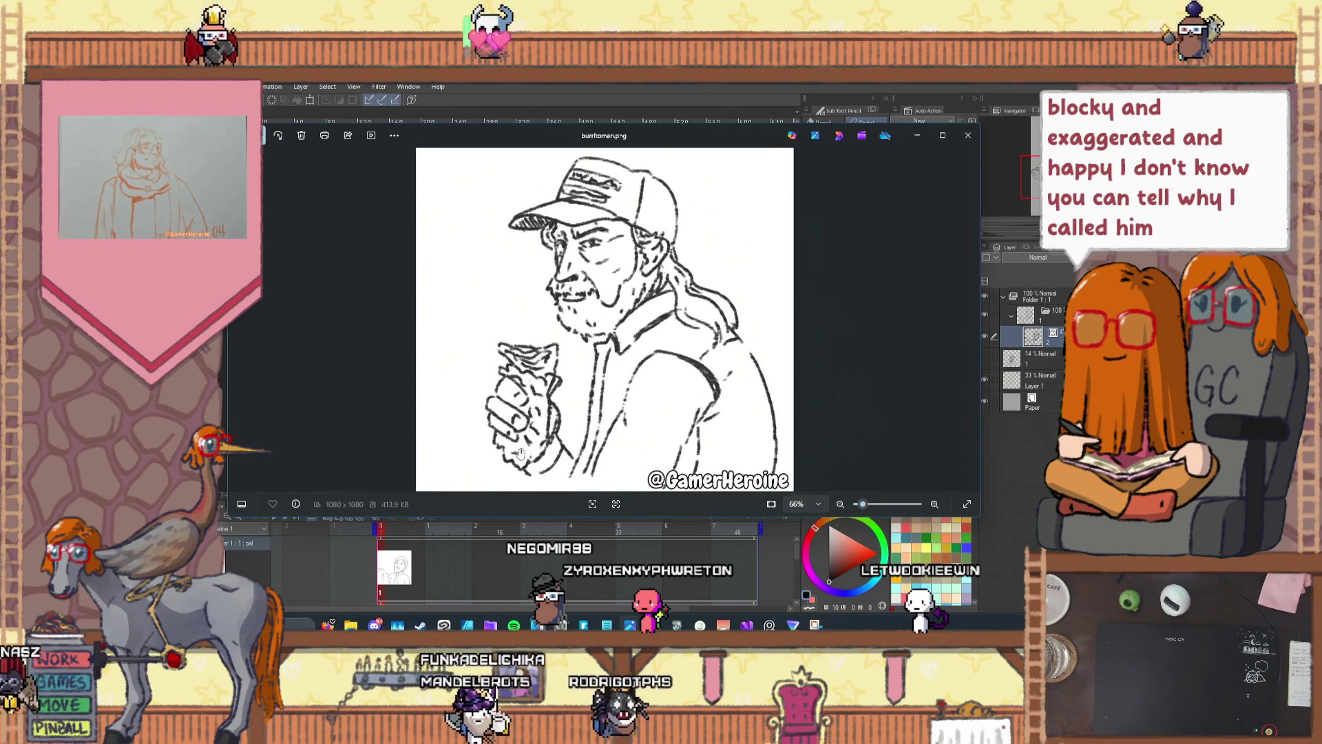
scroll(521, 453, down, 1)
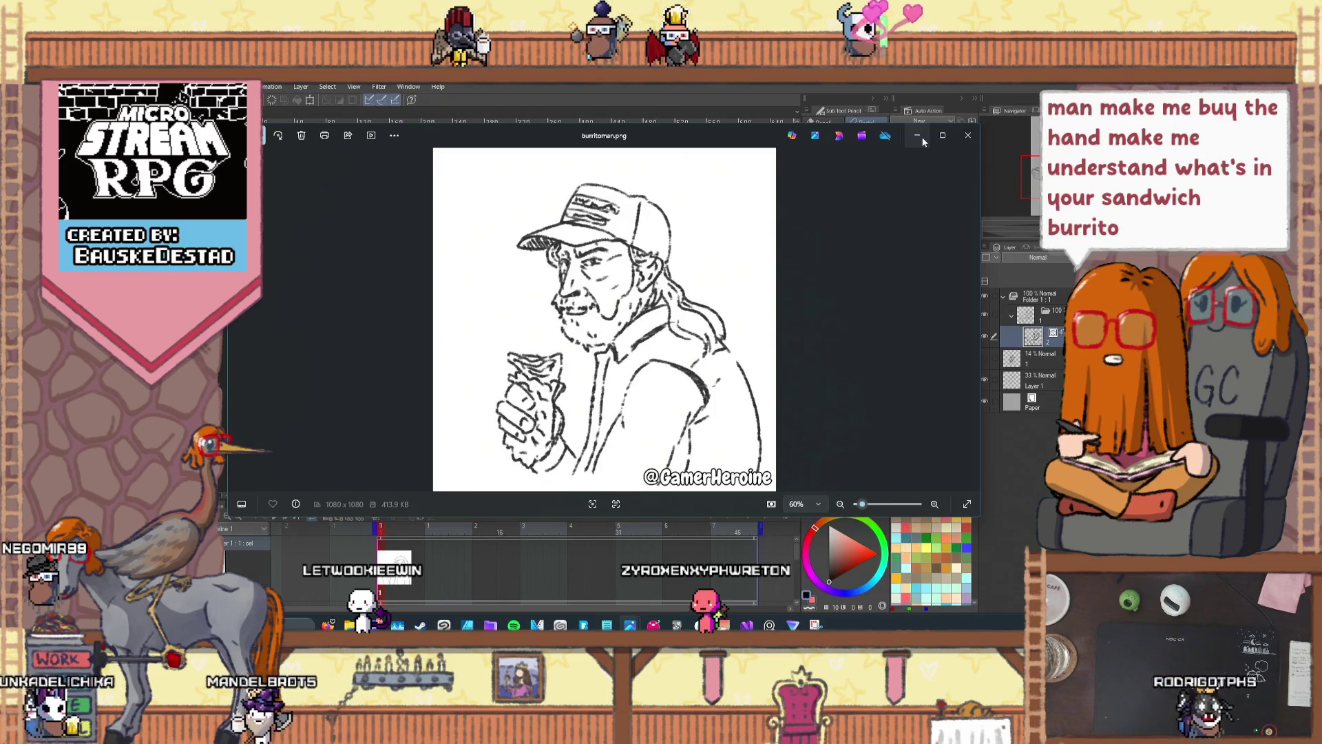
click(922, 140)
Step: Zoom out the canvas, choose the Pinch vector line sub-tool, and undo the last hand adjustment
scroll(449, 264, down, 1)
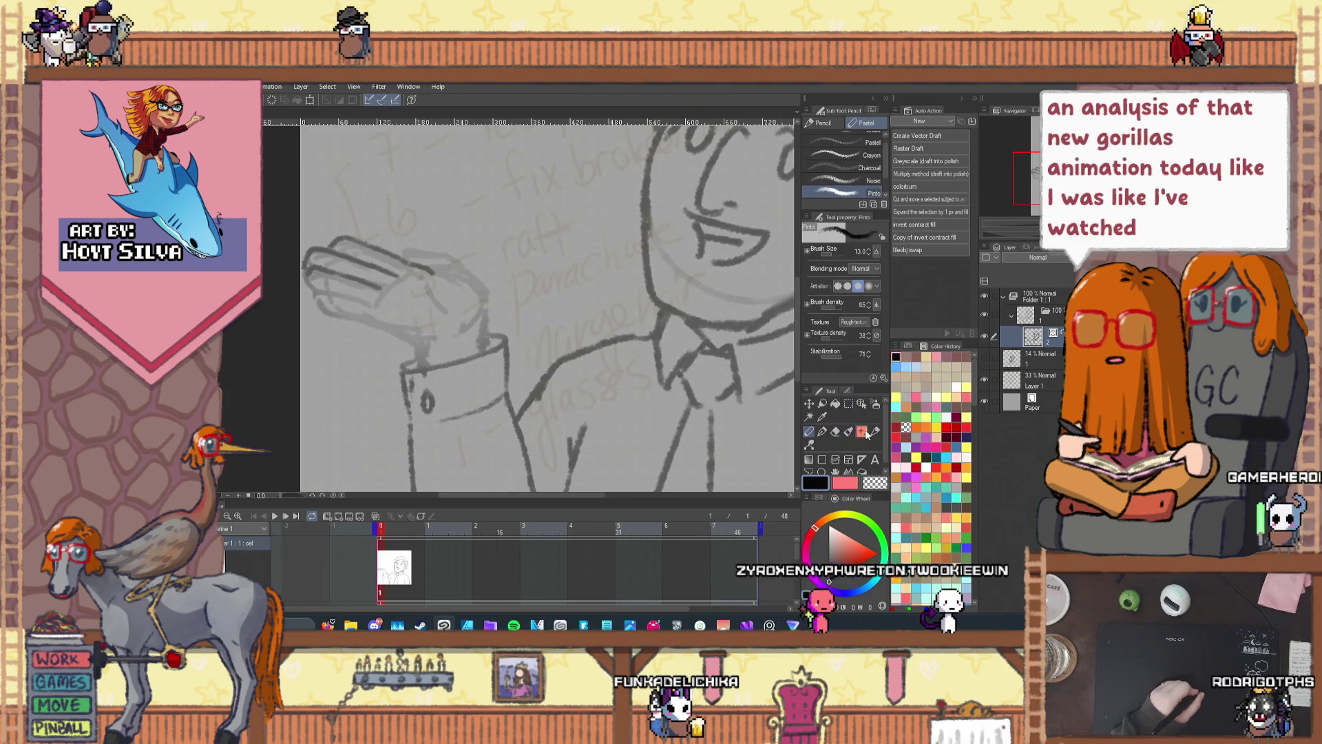
click(823, 418)
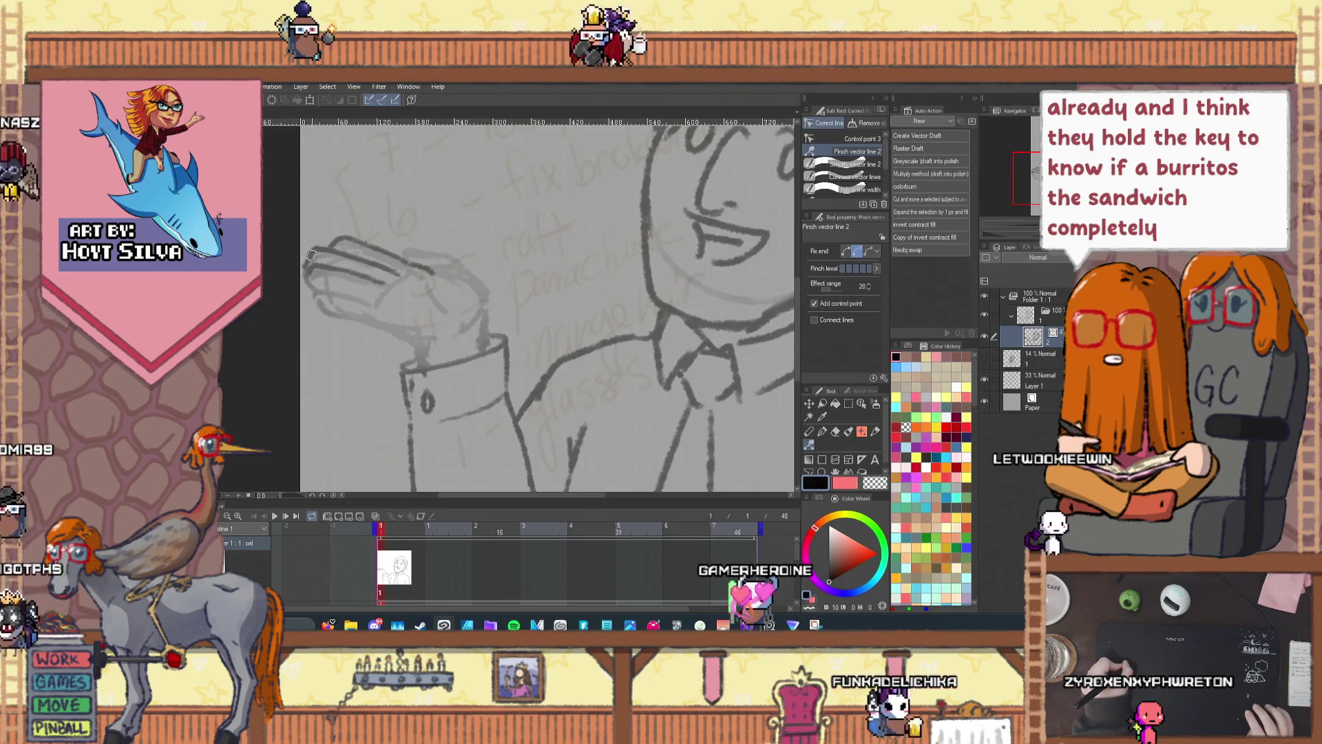
key(ctrl+z)
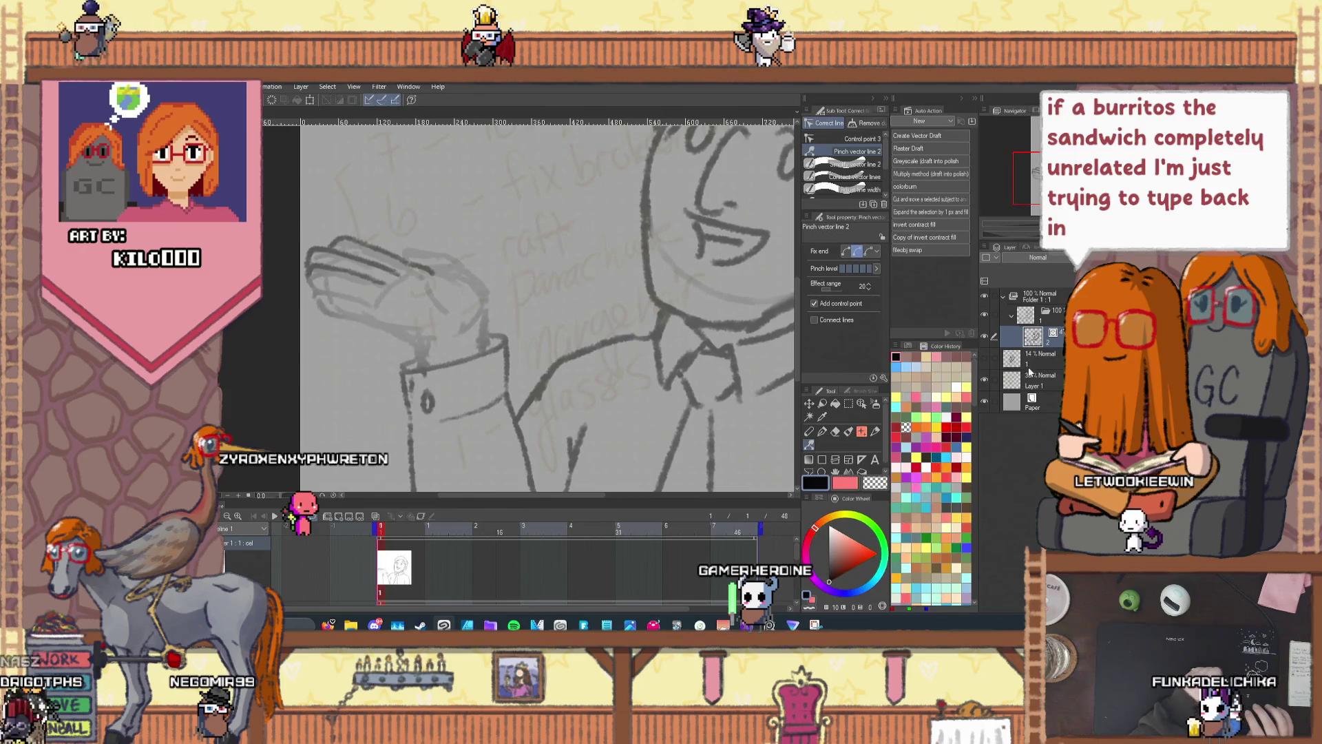
Step: Redraw the raised palm with the pencil, reshaping strokes via Pinch vector line and panning toward the face
click(811, 433)
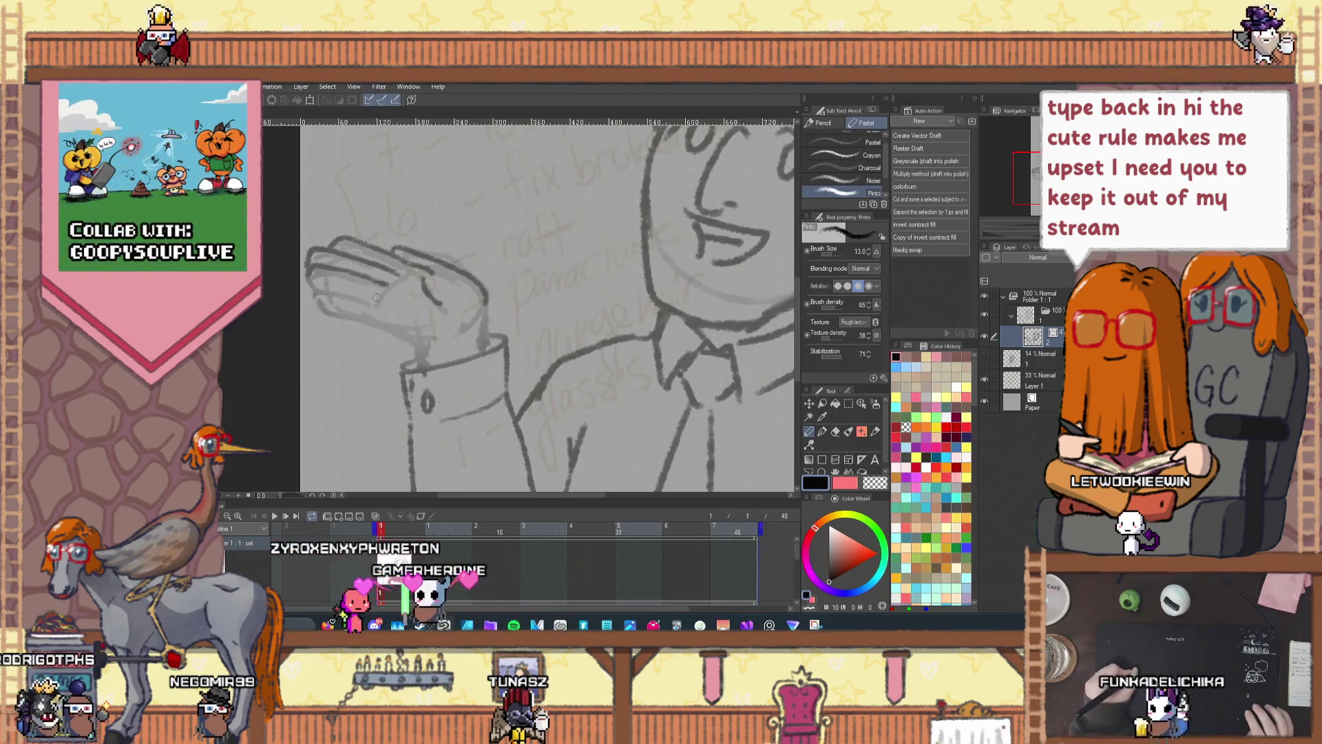
key(ctrl+z)
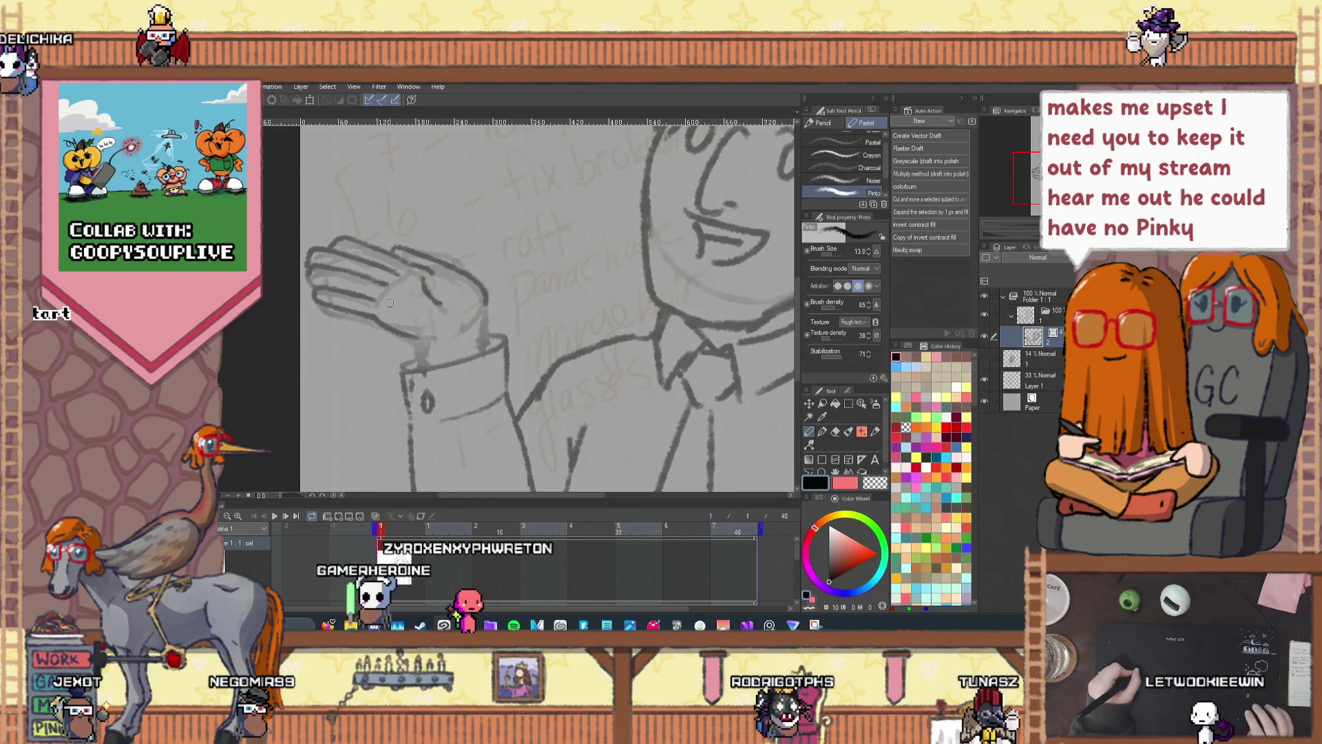
click(810, 444)
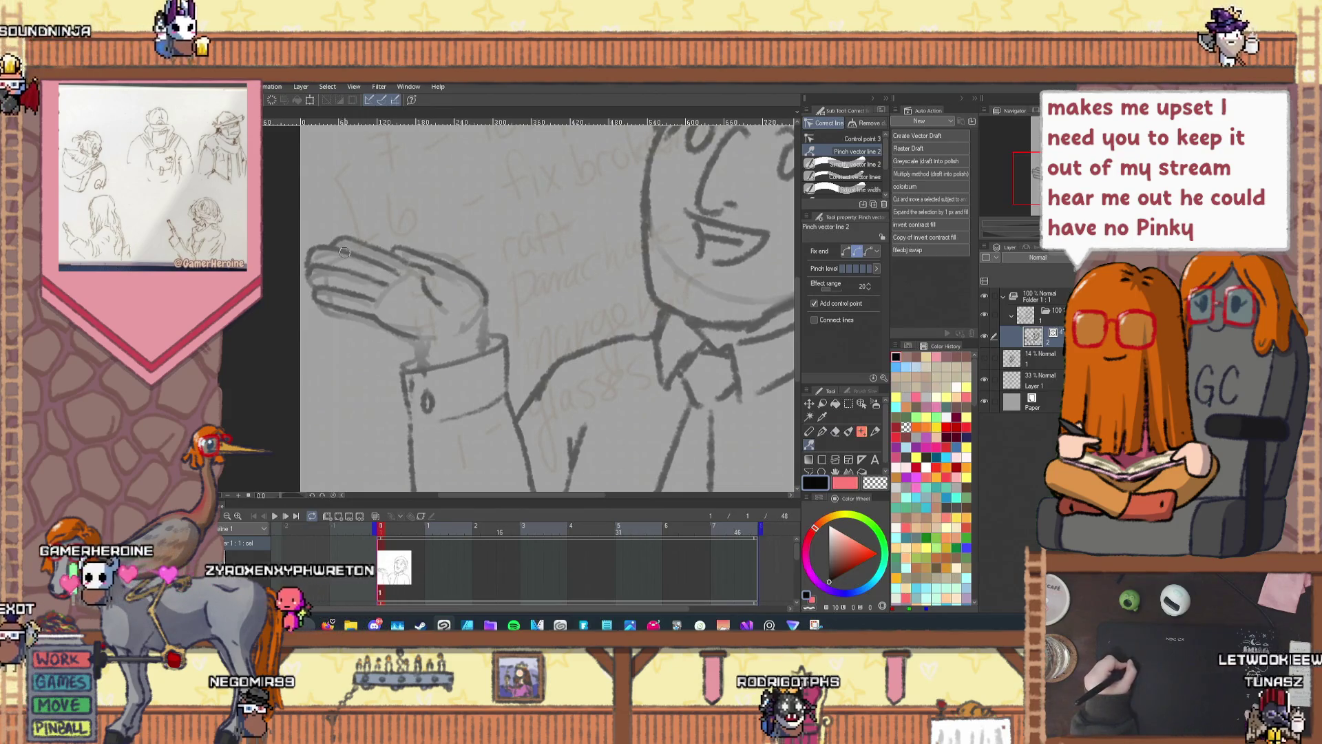
key(ctrl+z)
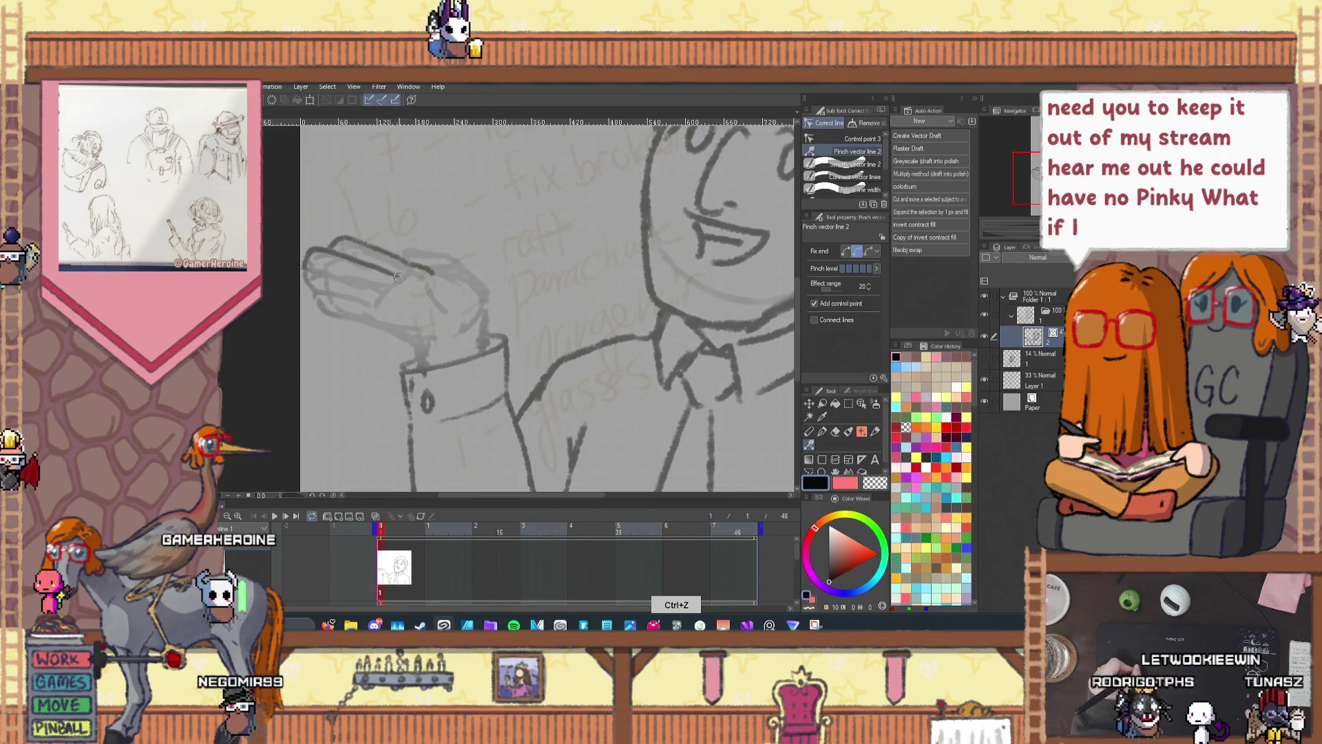
click(810, 433)
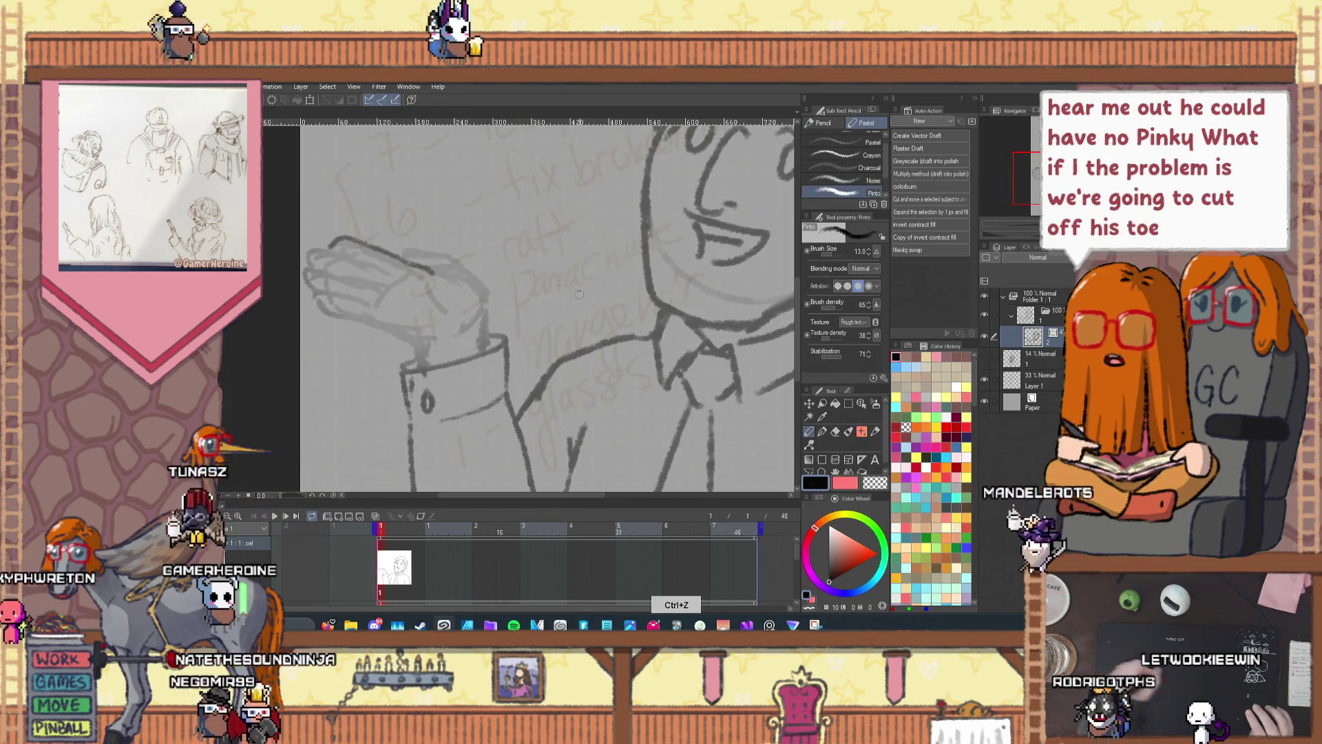
key(h)
mouse_move(633, 228)
mouse_down()
mouse_move(413, 234)
mouse_move(561, 255)
mouse_up()
key(p)
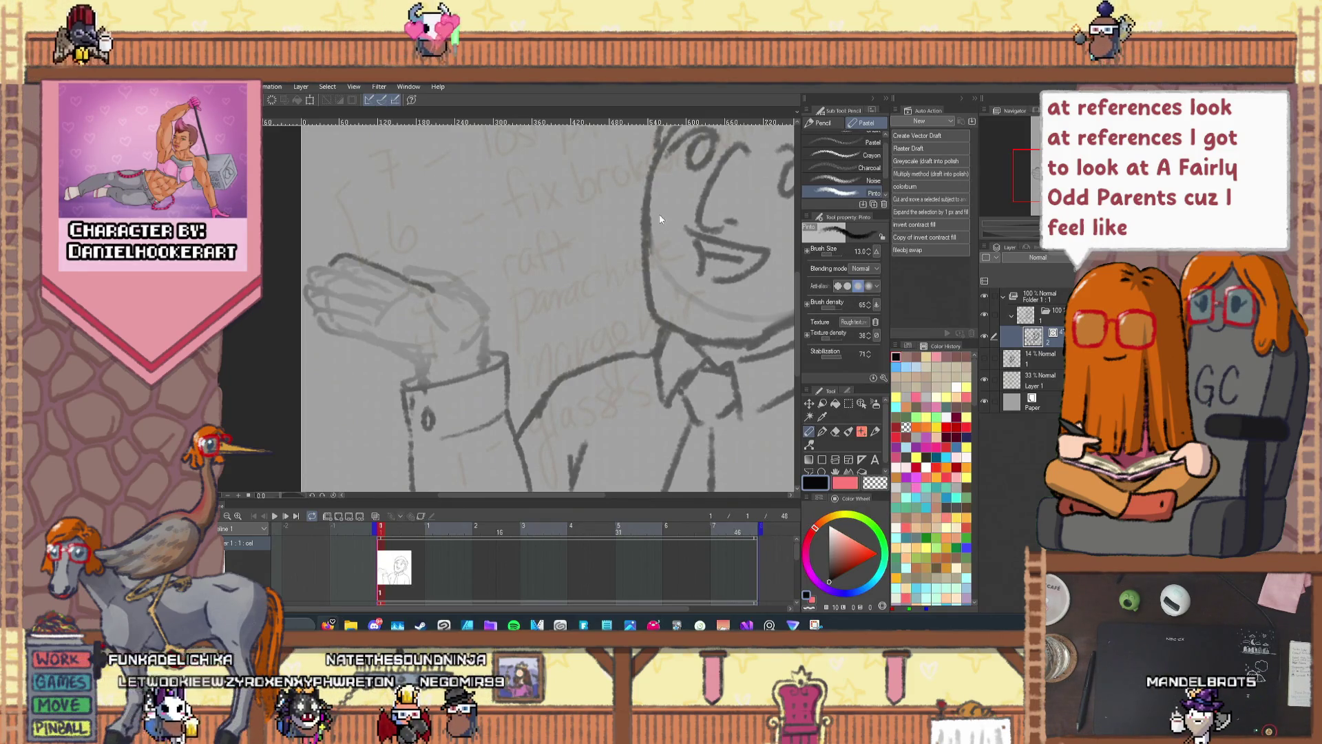
Step: In Chrome, zoom the cartoon pose reference to 320% and move the window to the right half
key(alt+Tab)
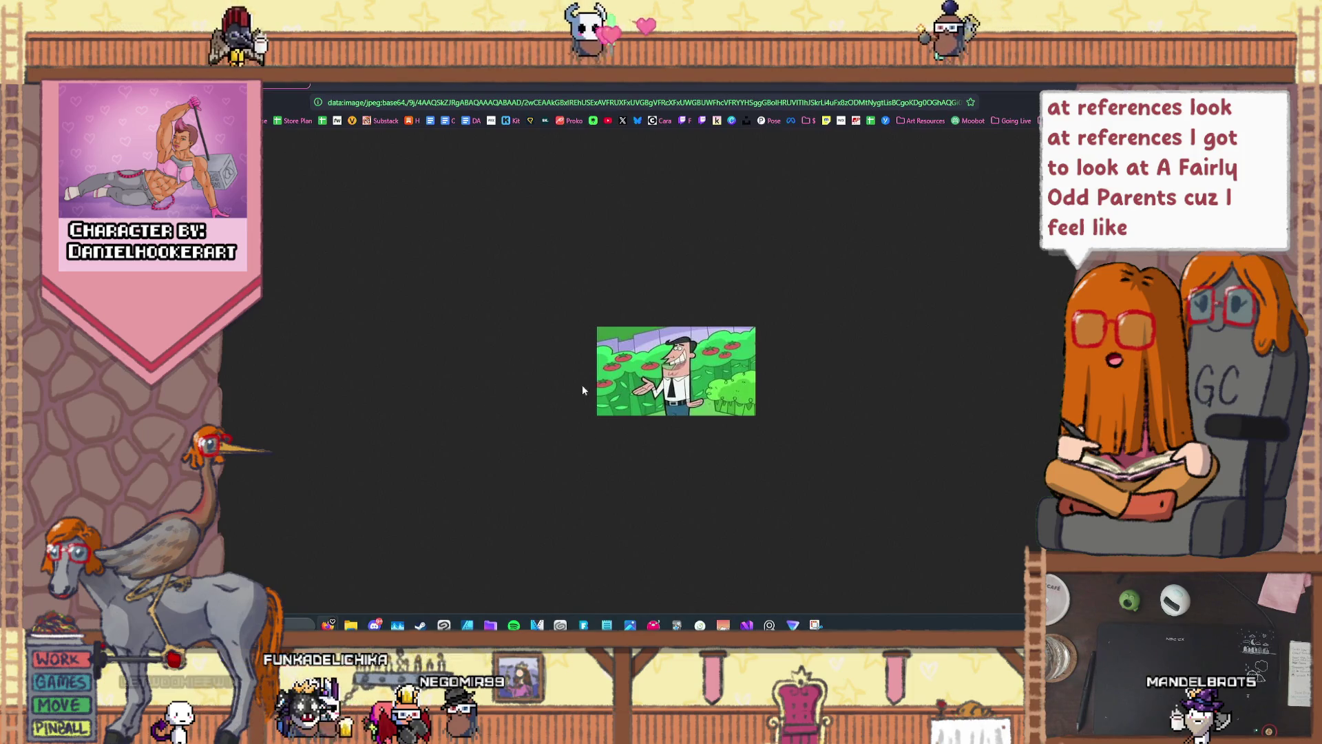
ctrl+scroll(648, 394, up, 10)
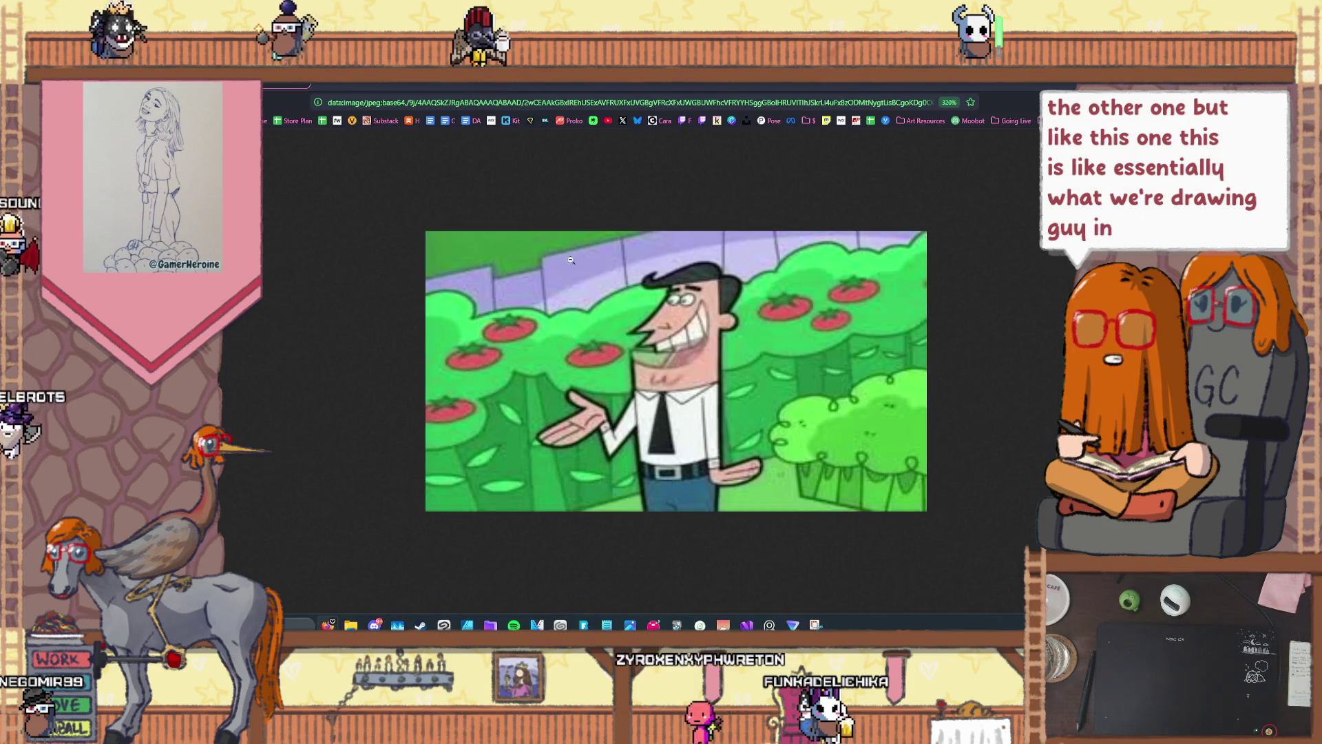
drag(586, 86, 1042, 88)
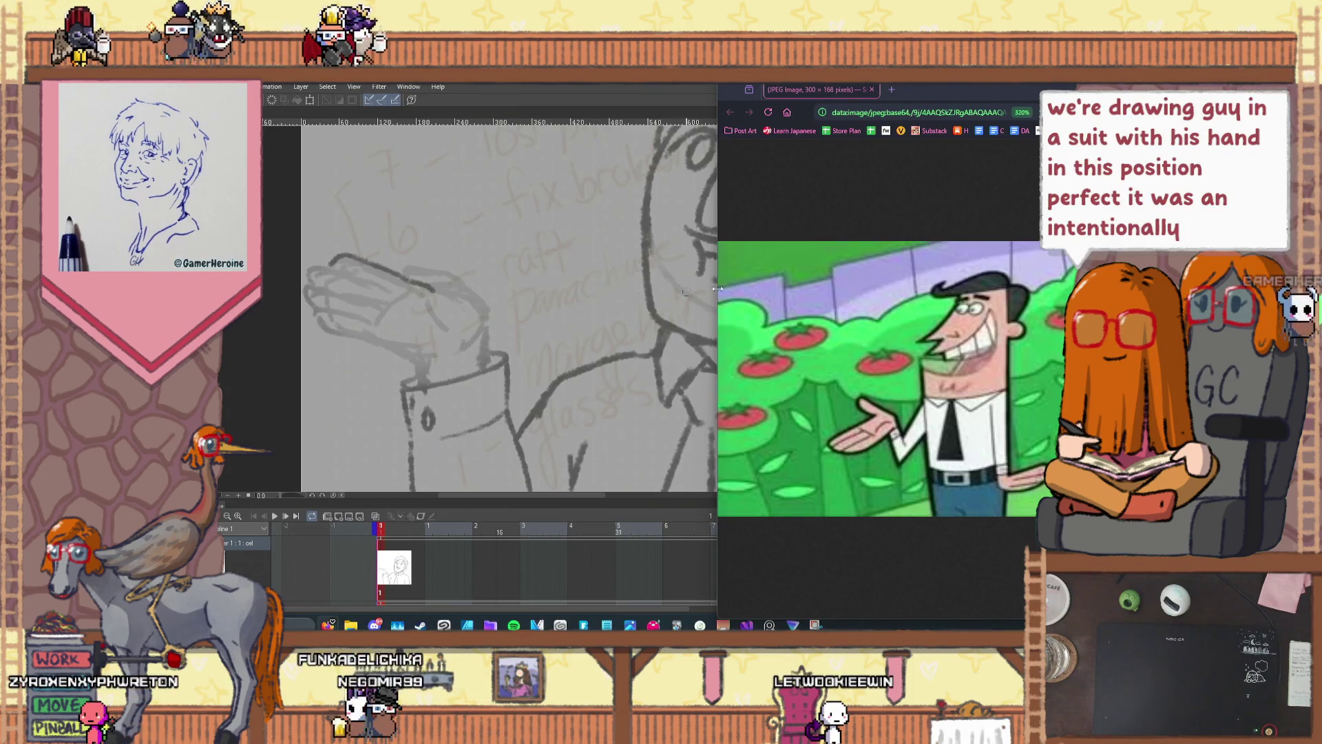
Step: Copy the reference image from Chrome and create a new Clip Studio canvas from the clipboard
right_click(812, 234)
right_click(790, 307)
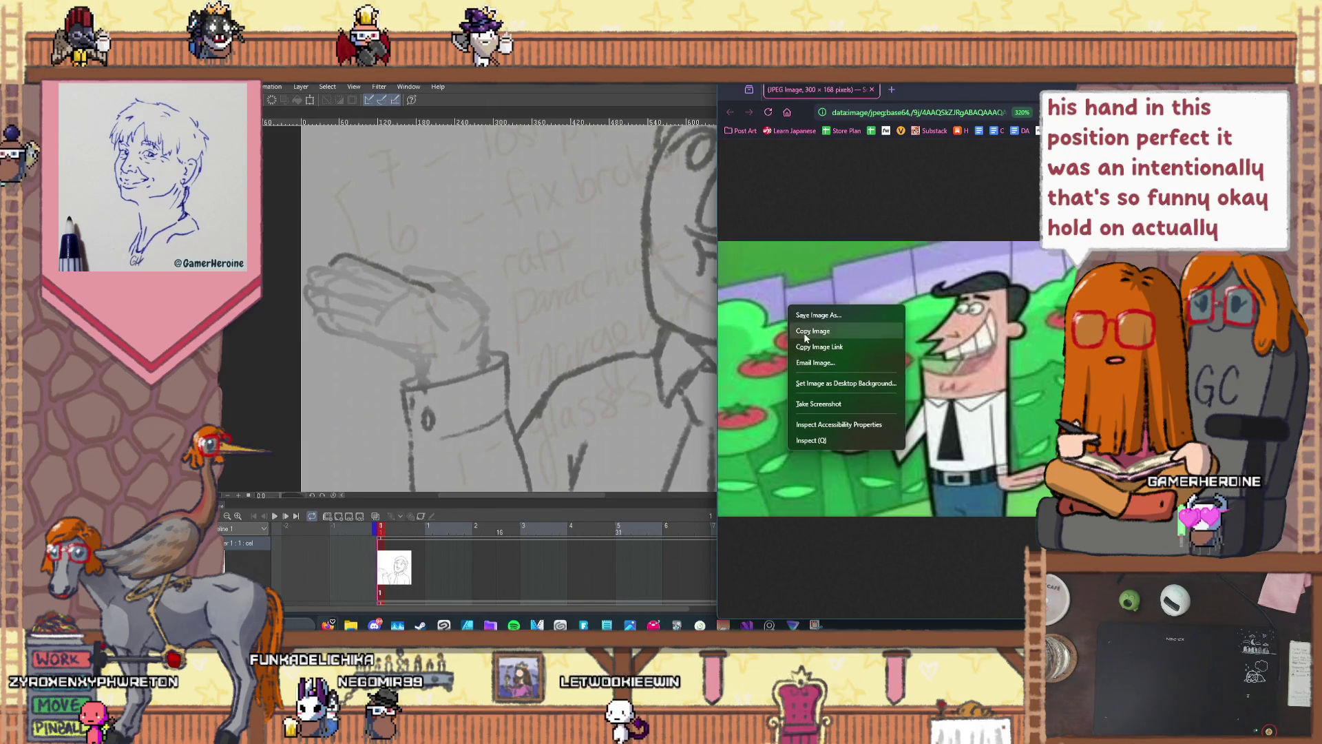
click(805, 337)
key(alt+f)
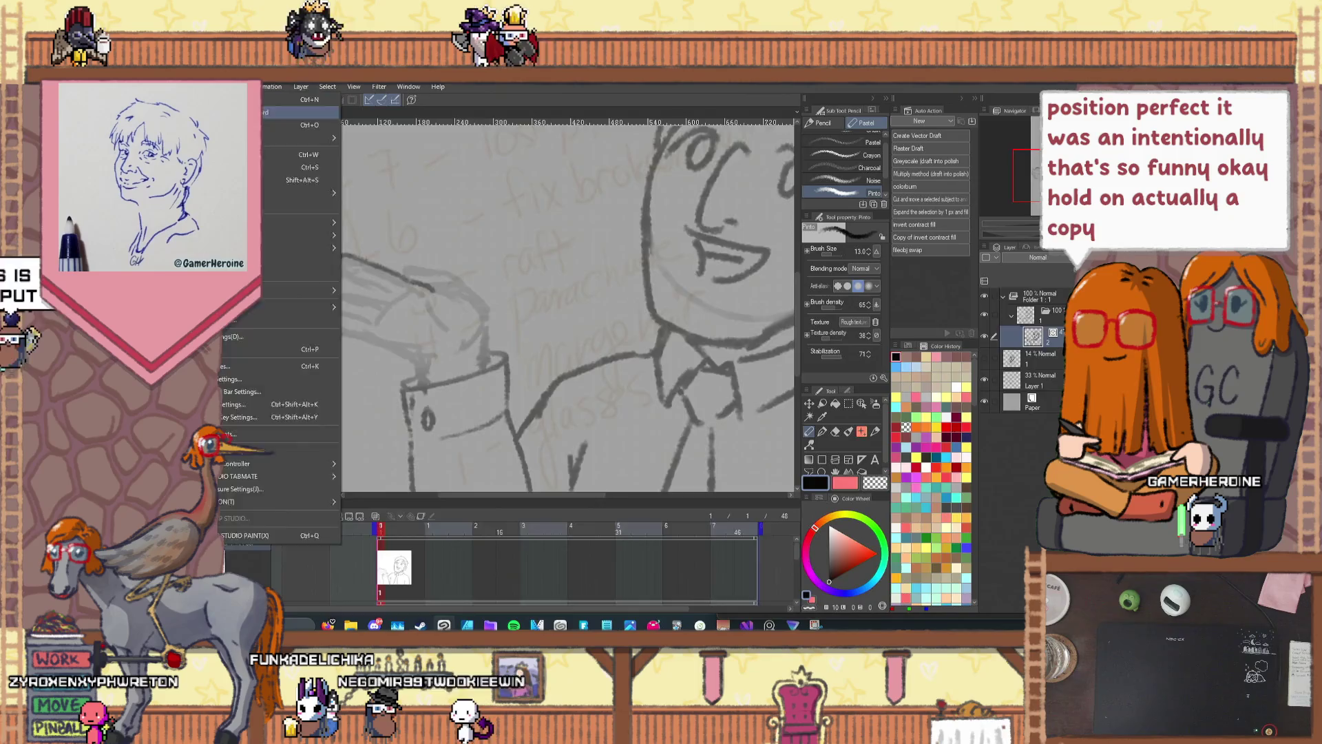
key(Return)
Step: Dock the reference canvas beside the sketch, widen the sketch view, and make the sketch active
mouse_move(270, 115)
mouse_down()
mouse_move(620, 345)
mouse_move(758, 330)
mouse_move(792, 289)
mouse_move(713, 251)
mouse_up()
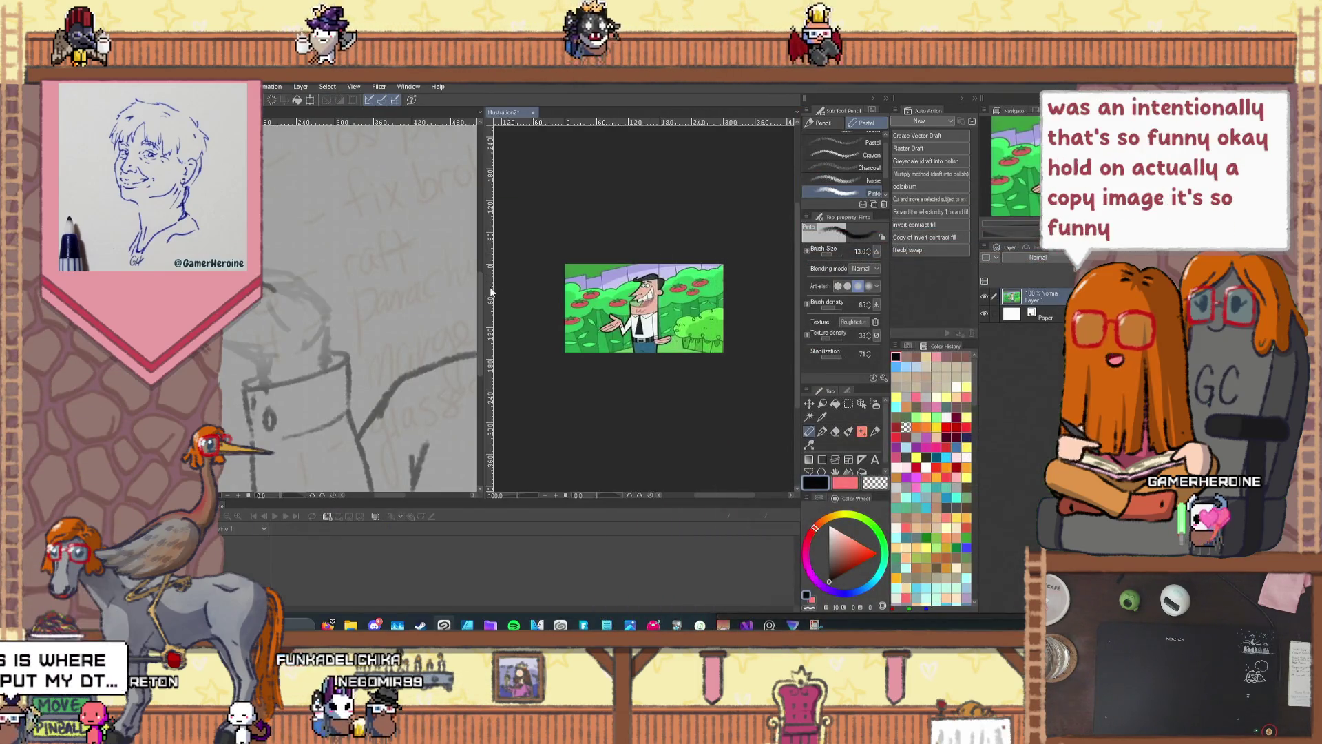
drag(485, 288, 657, 289)
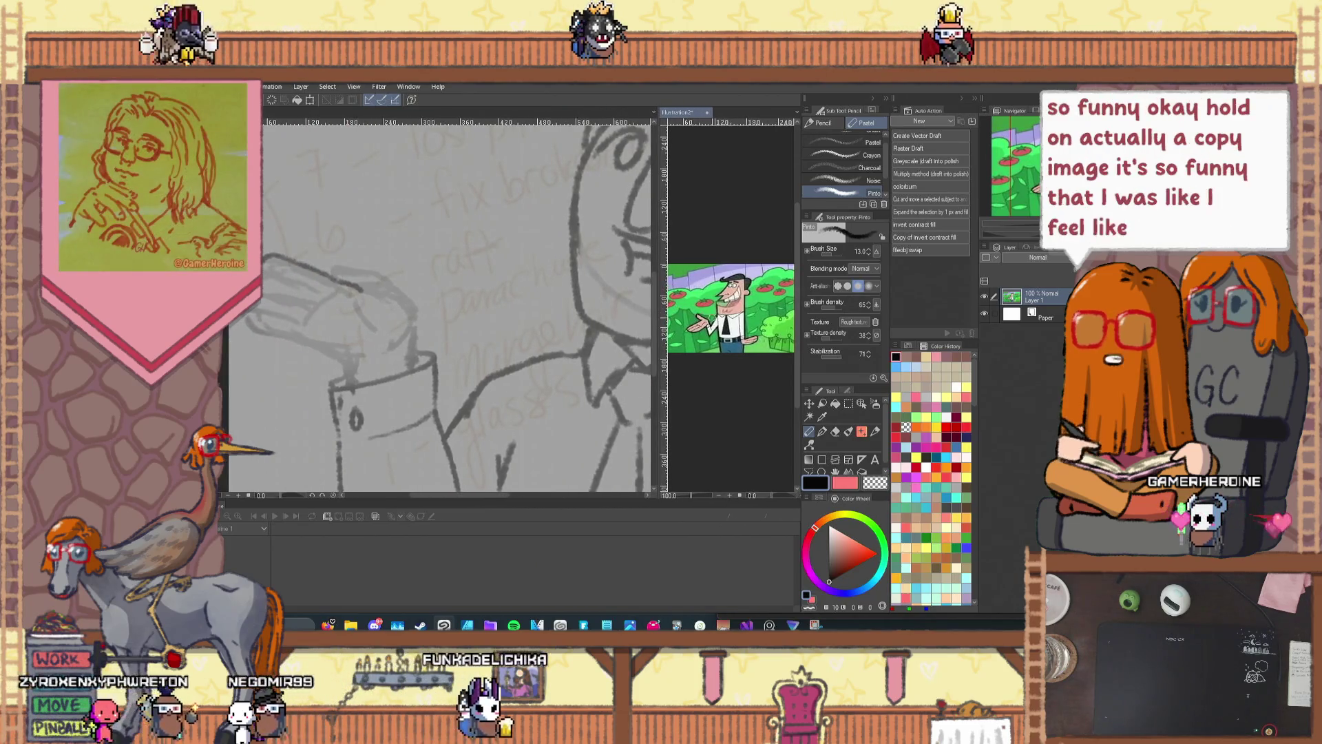
click(544, 289)
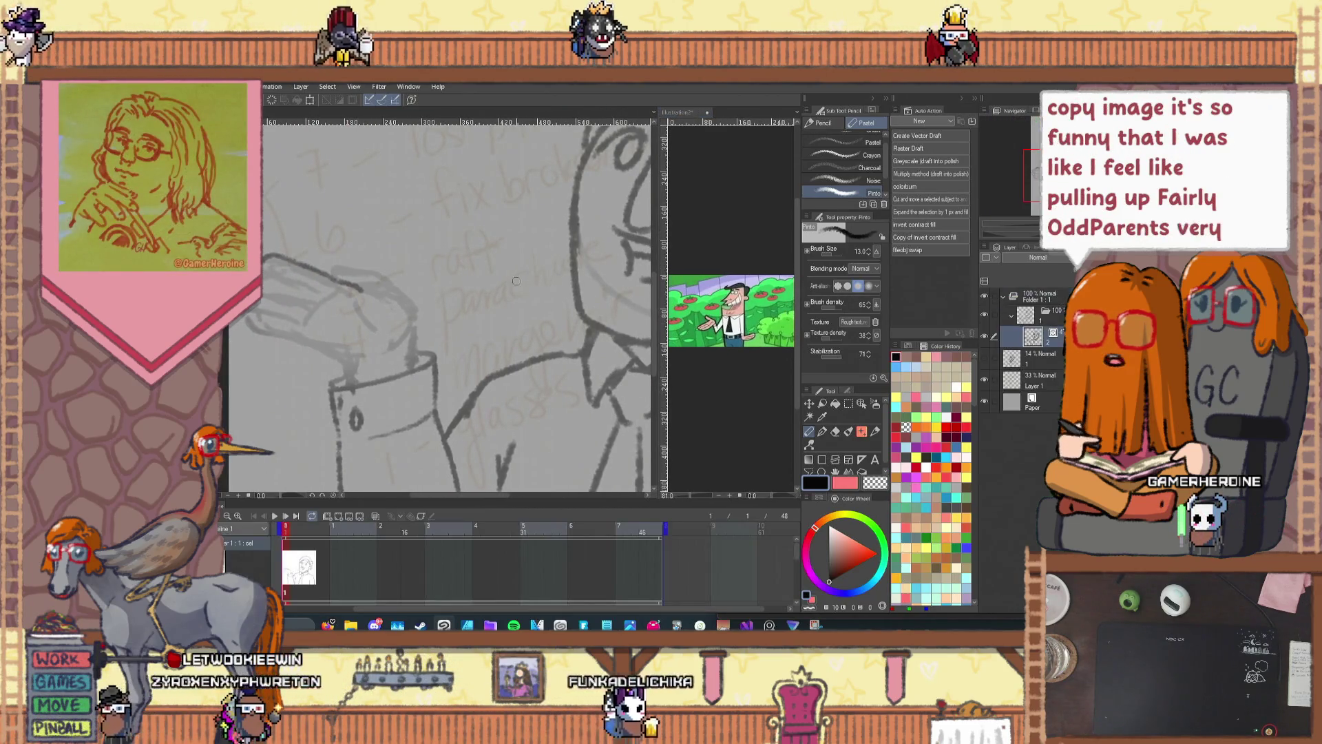
scroll(534, 286, down, 3)
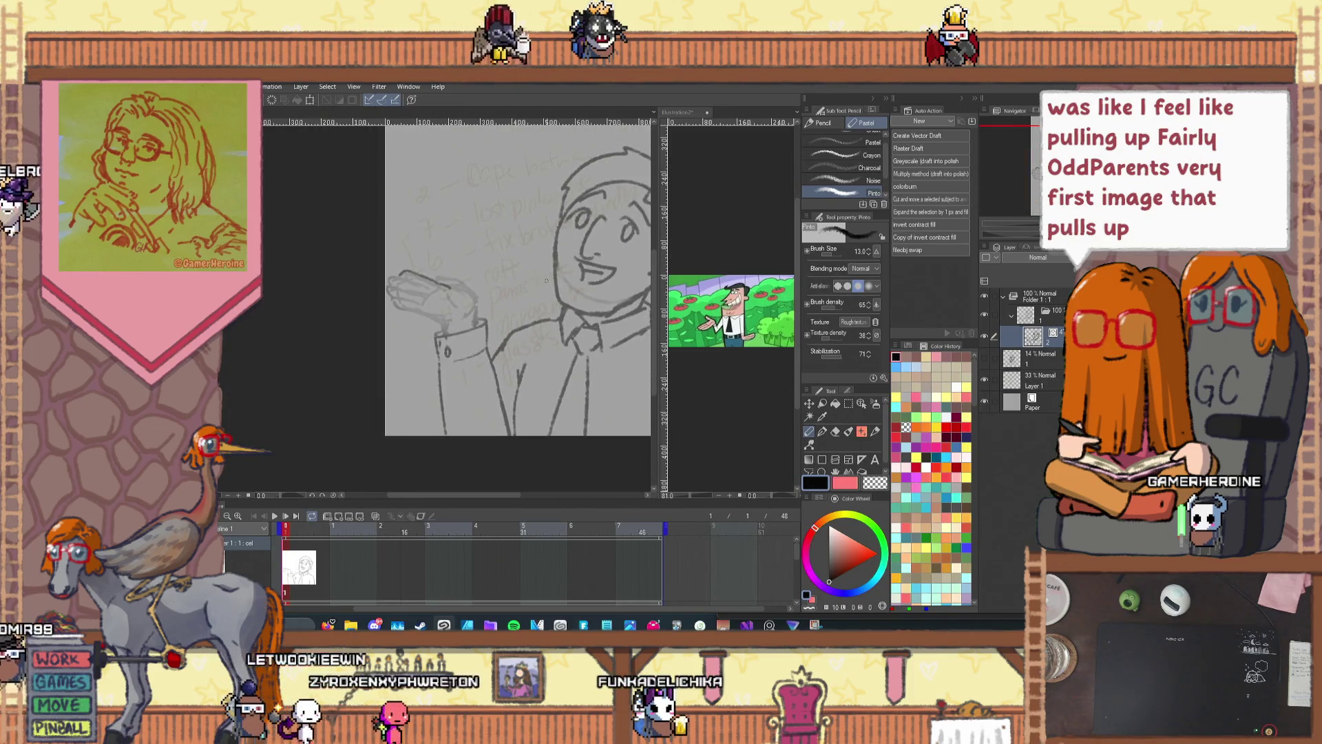
drag(440, 496, 482, 497)
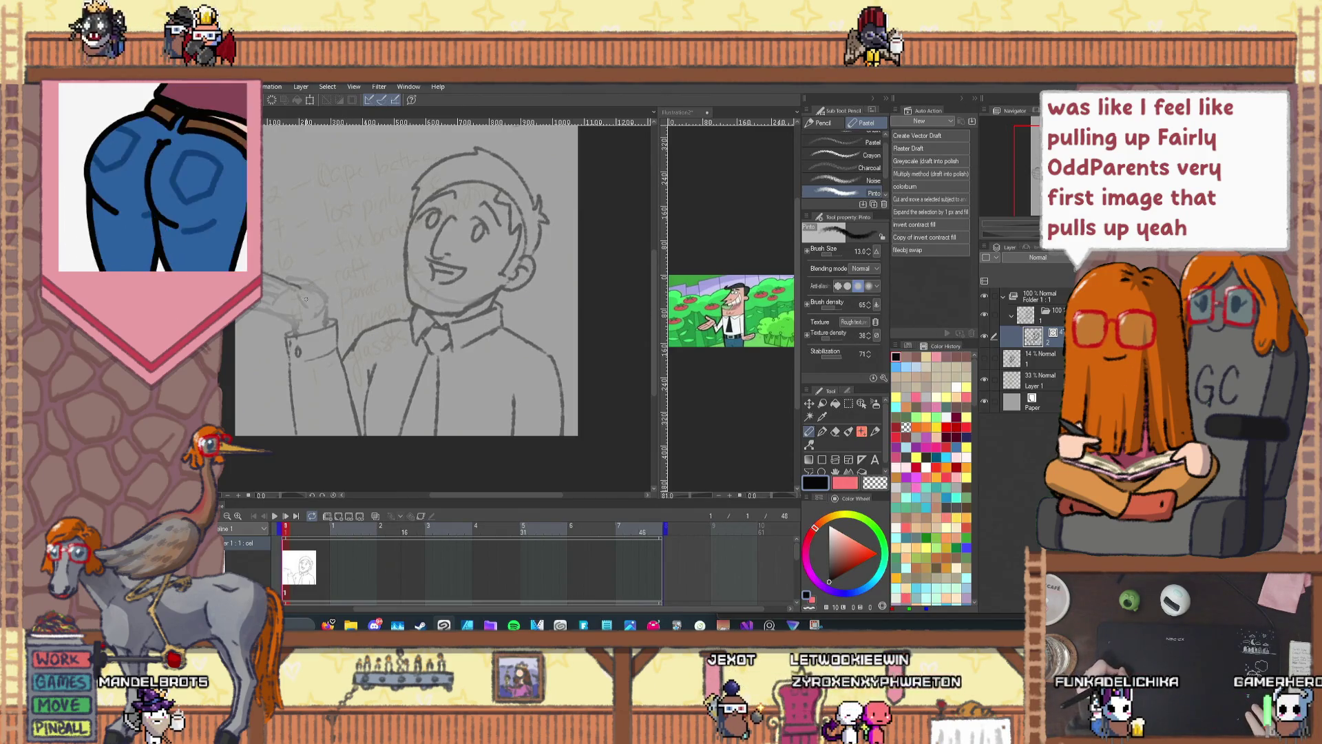
Step: Select and delete the stray vector stroke near the hand with the object selection tool
scroll(306, 298, up, 3)
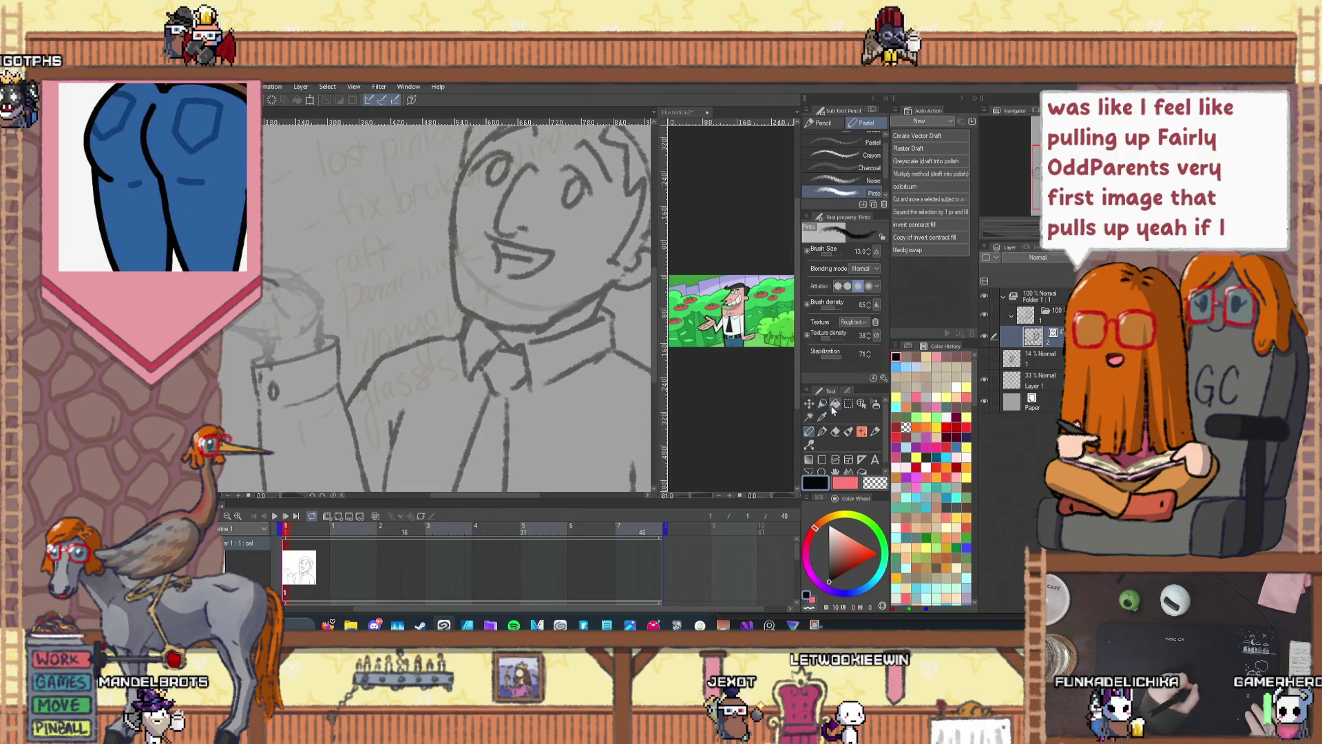
click(860, 405)
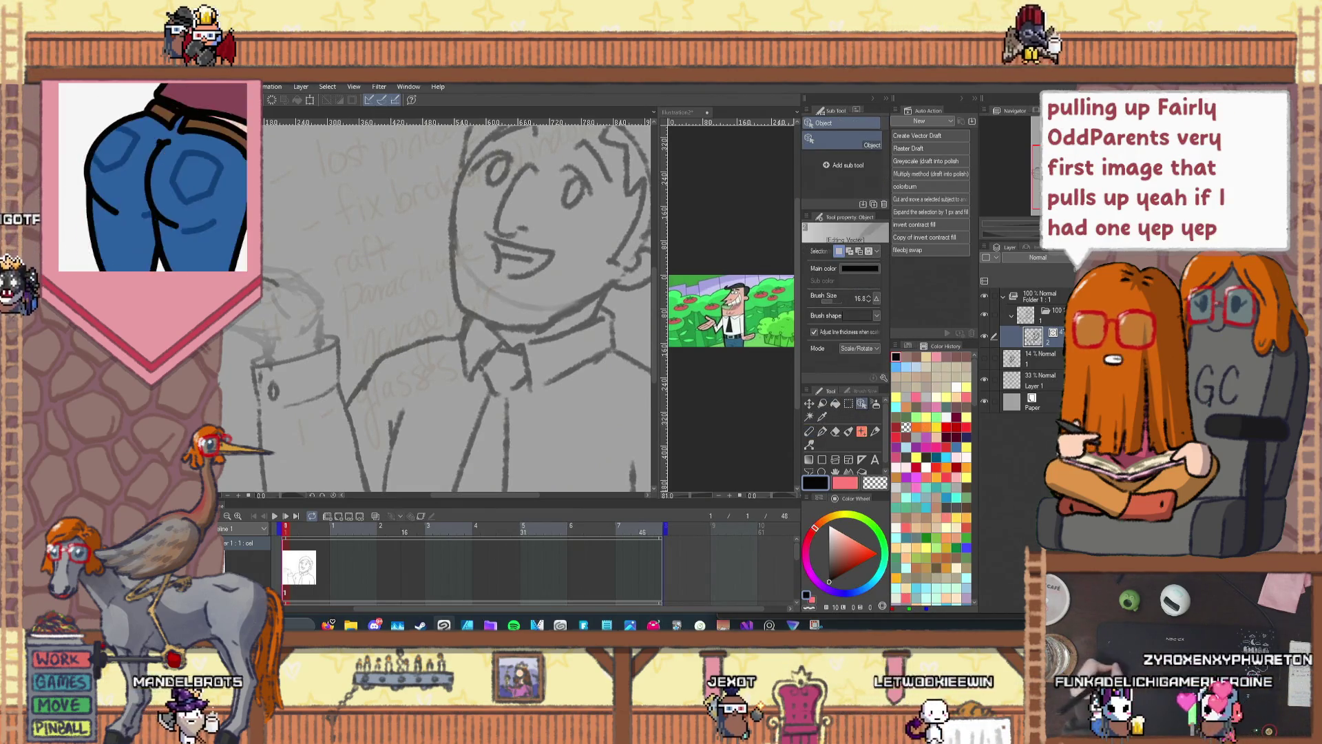
key(ctrl+shift+a)
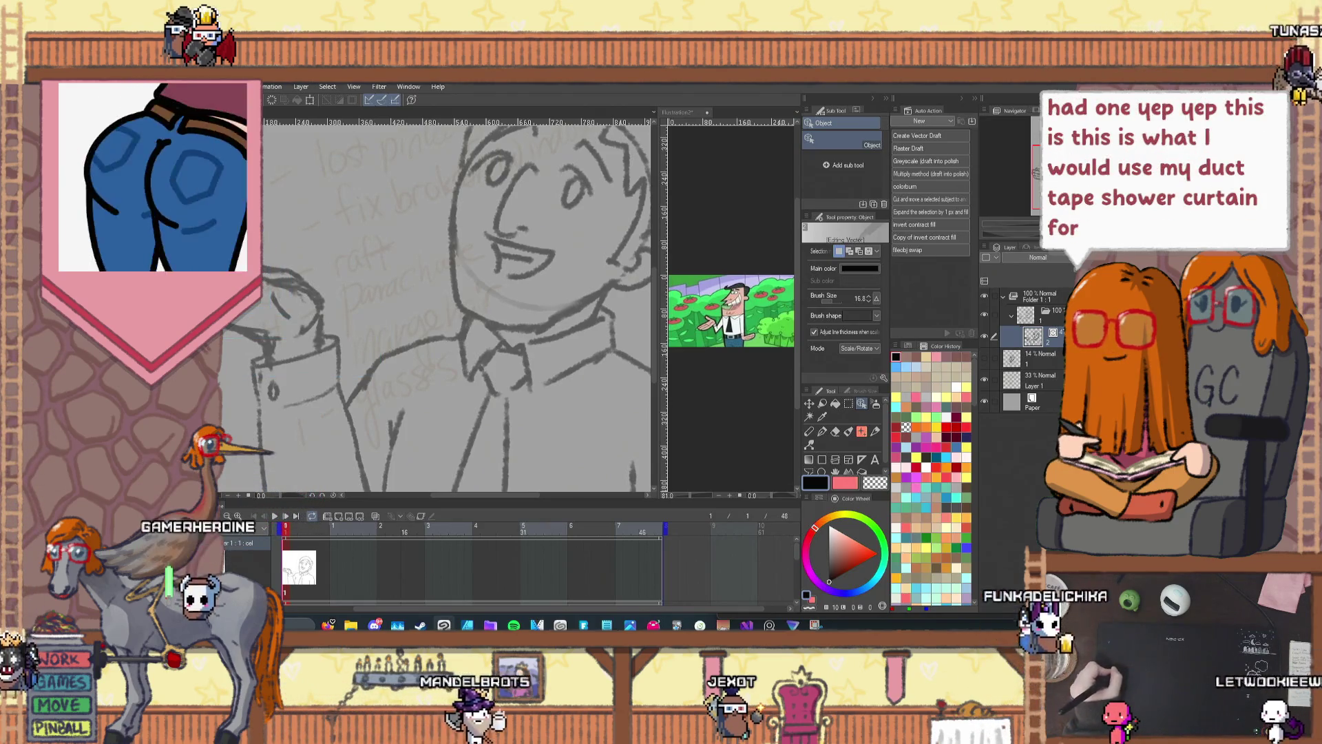
click(234, 324)
key(ctrl+shift+a)
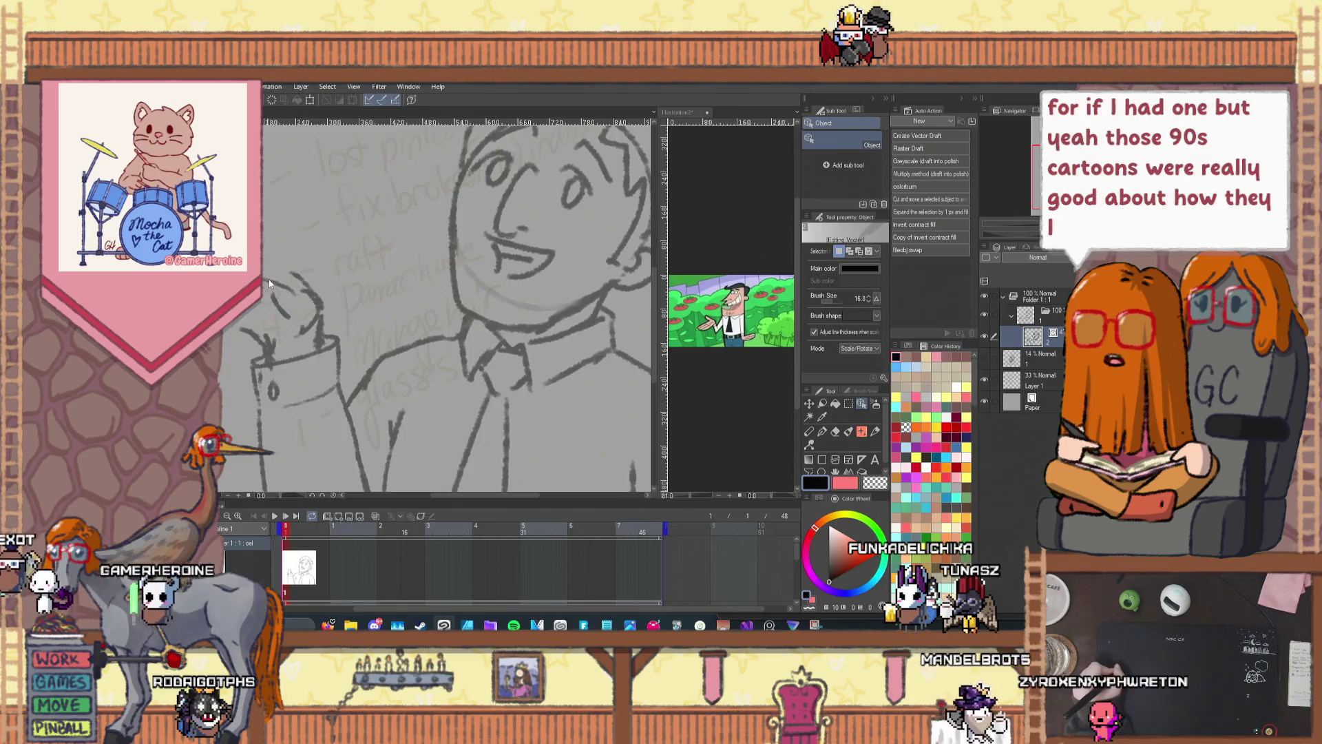
key(Delete)
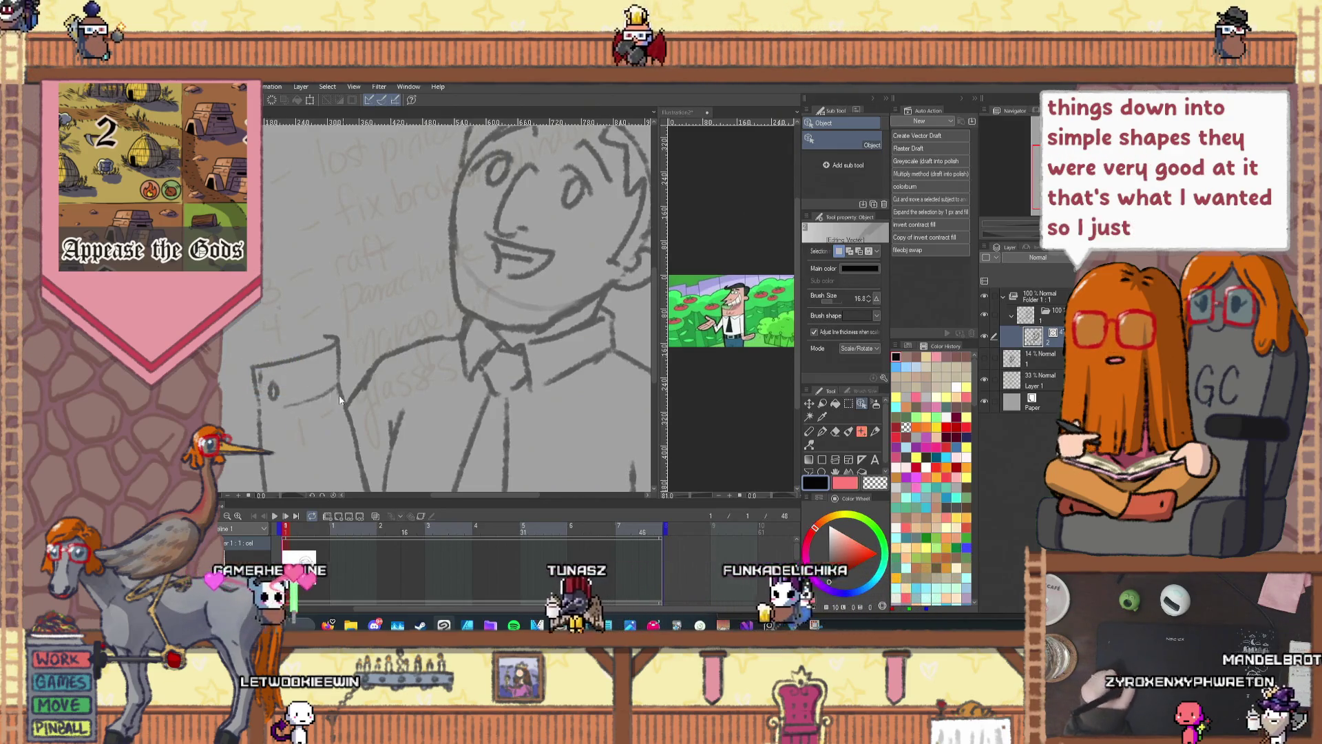
Step: Undo the trial arm stroke beside the pocket and fit the whole page in view
key(h)
drag(319, 329, 400, 325)
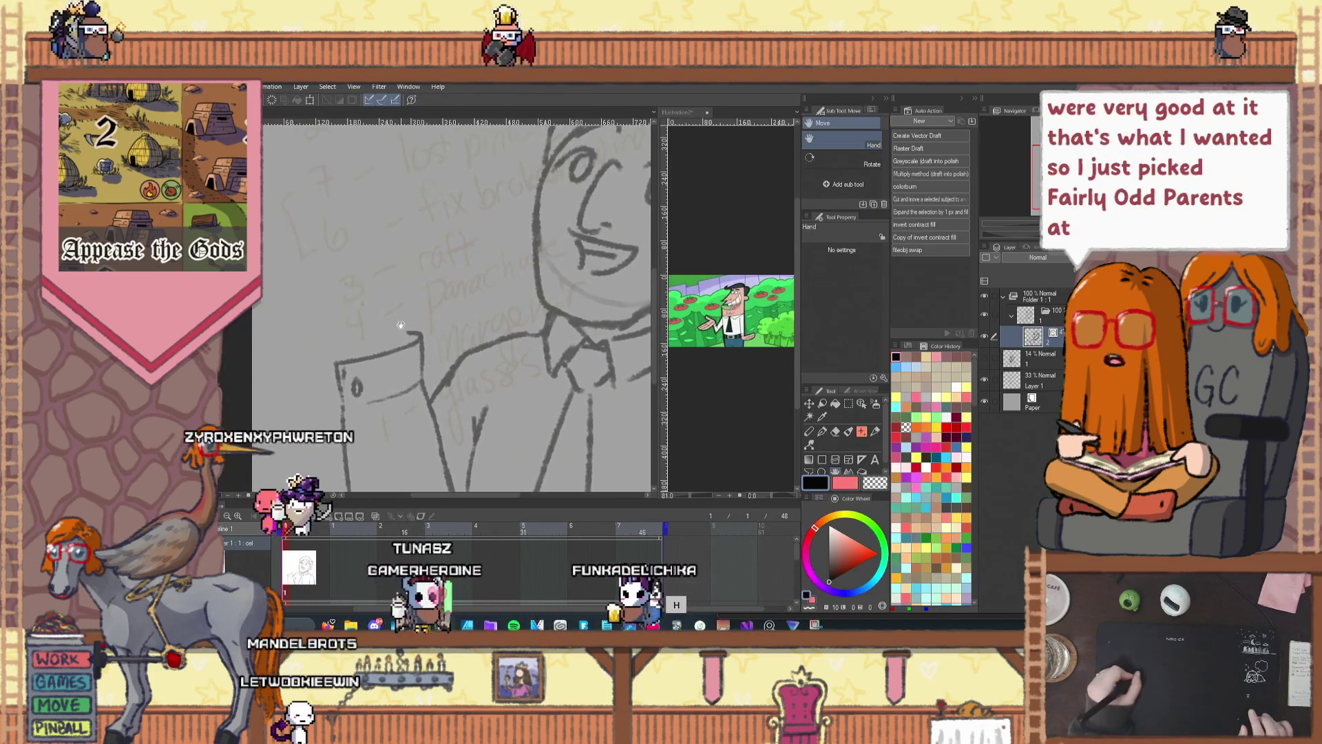
key(p)
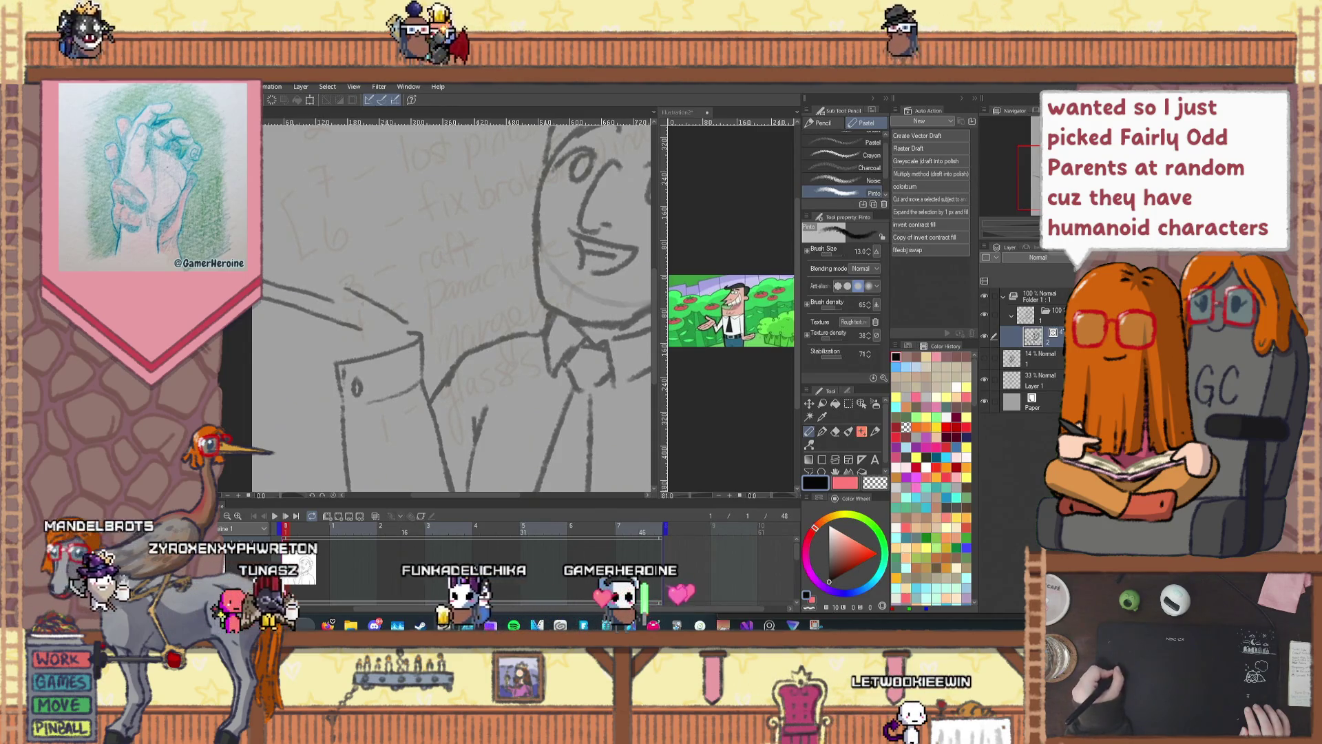
key(ctrl+z)
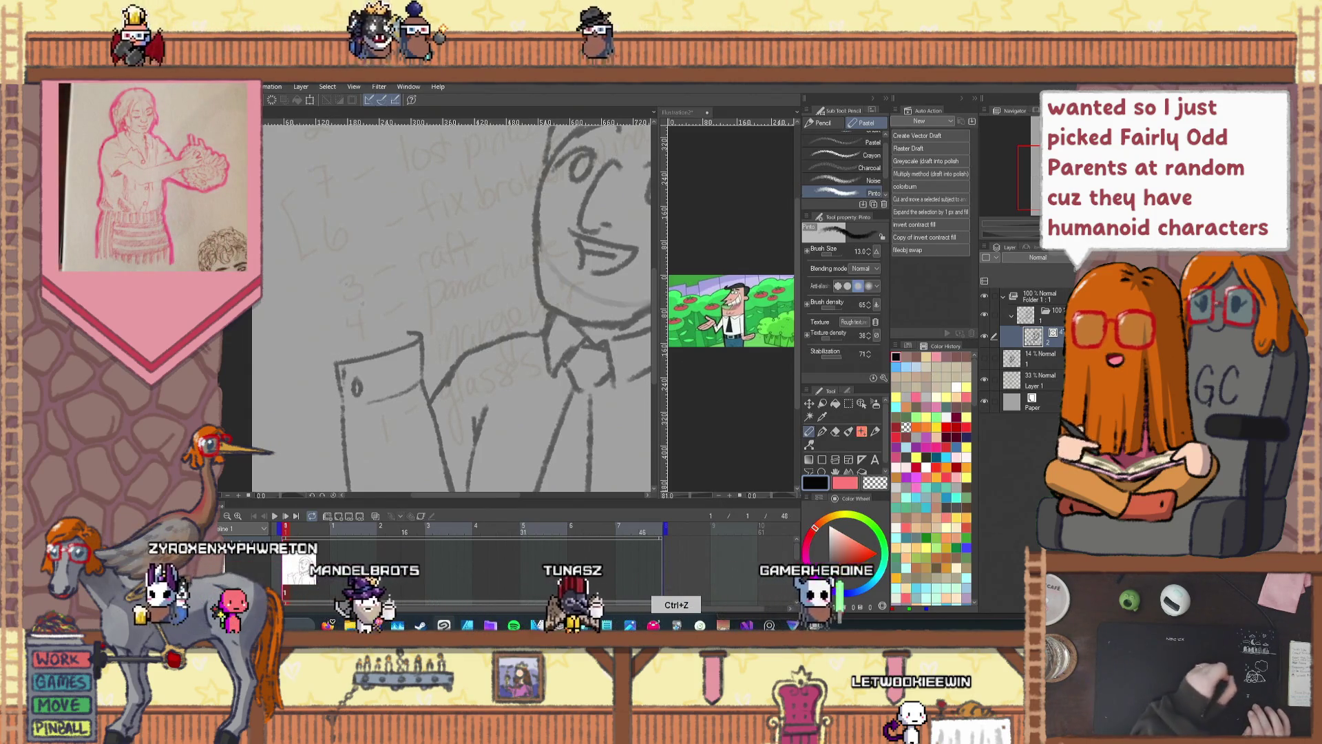
key(ctrl+0)
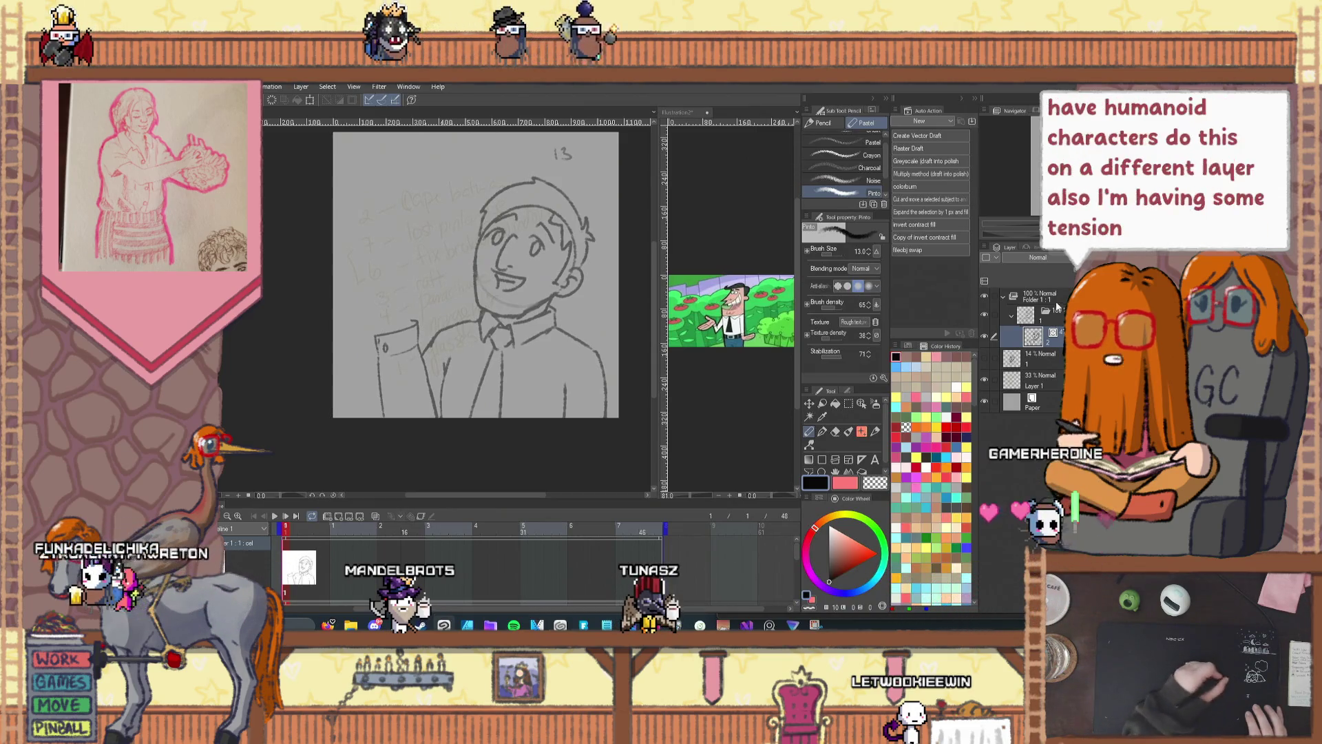
Step: Scale the man's sketch to about 95% width and 96% height, nudge it right, and apply
click(310, 101)
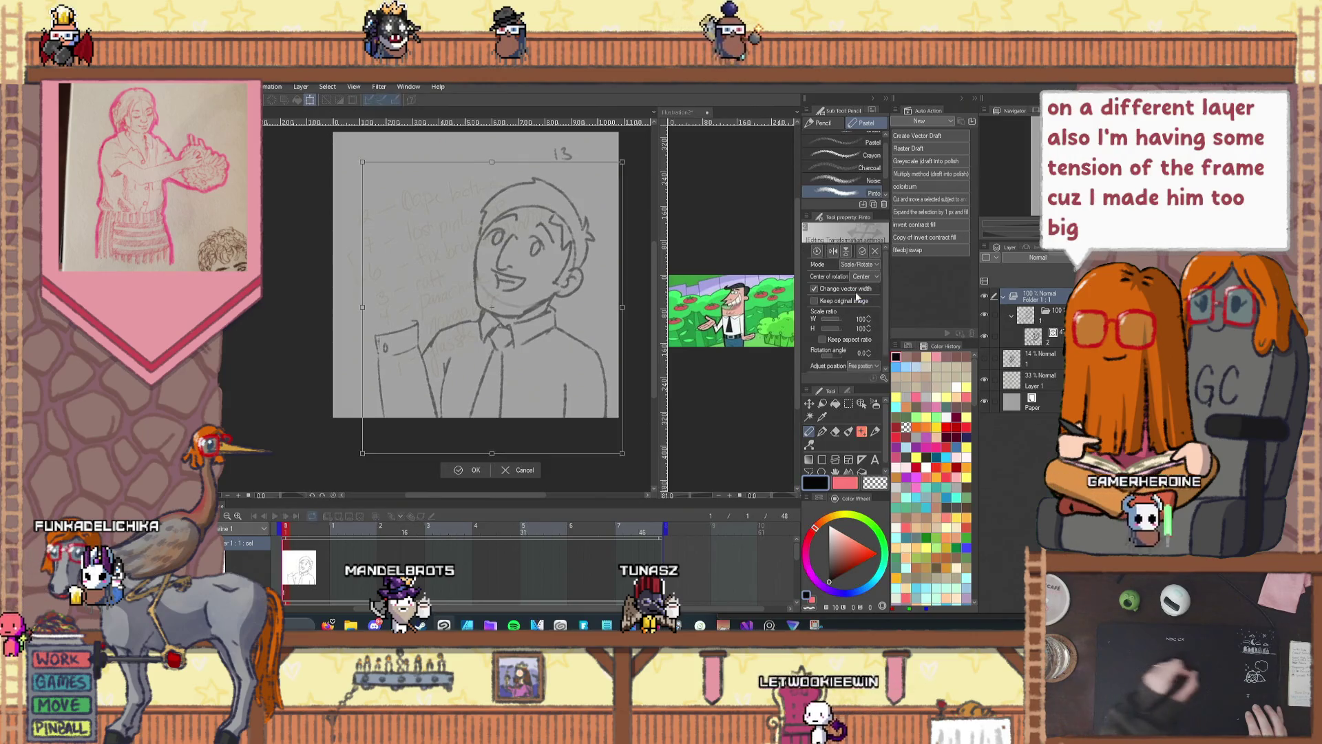
click(869, 331)
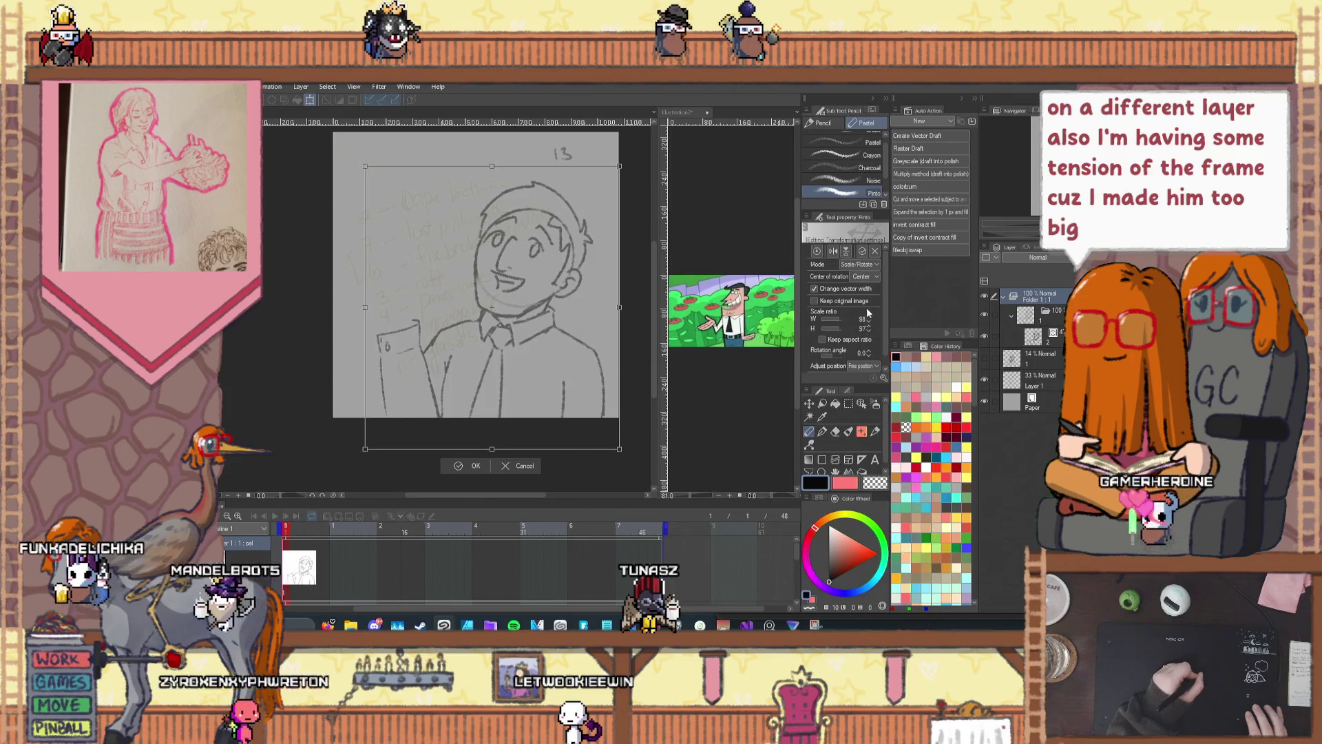
click(869, 323)
click(869, 322)
click(869, 322)
click(869, 331)
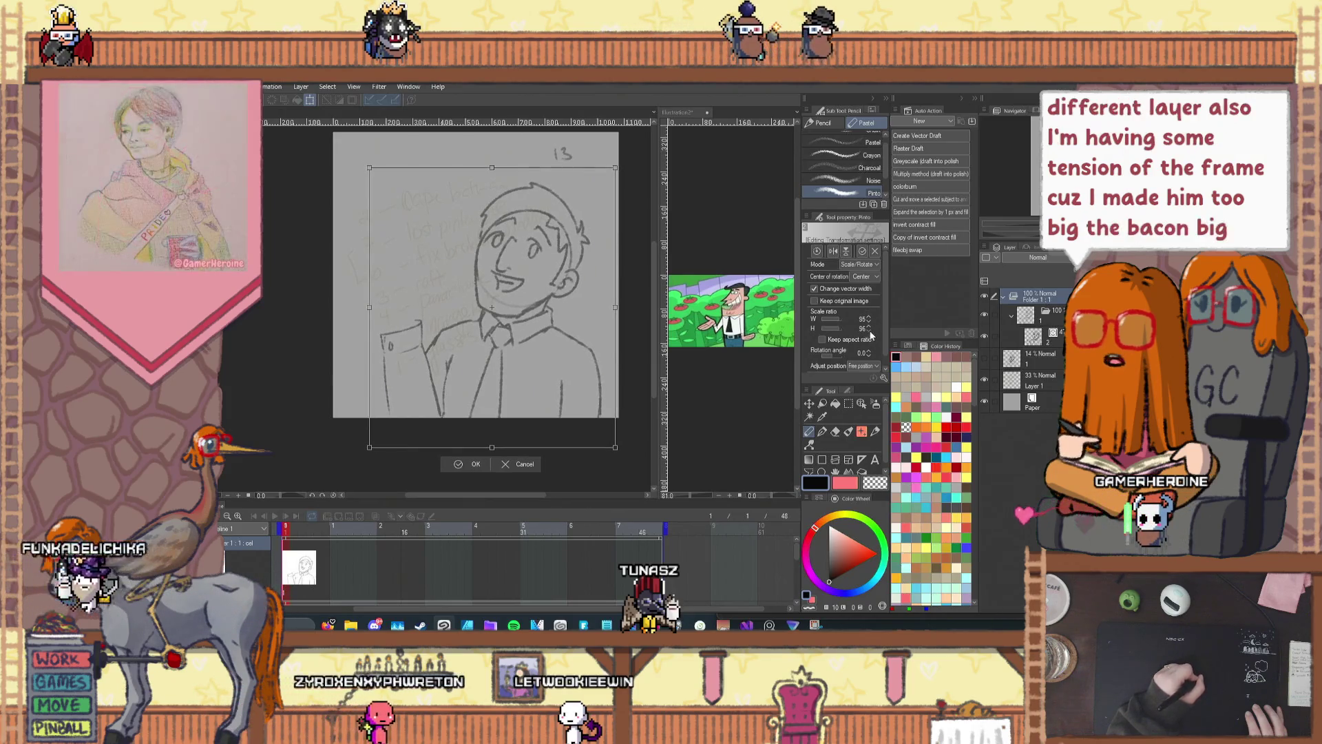
drag(523, 341, 537, 342)
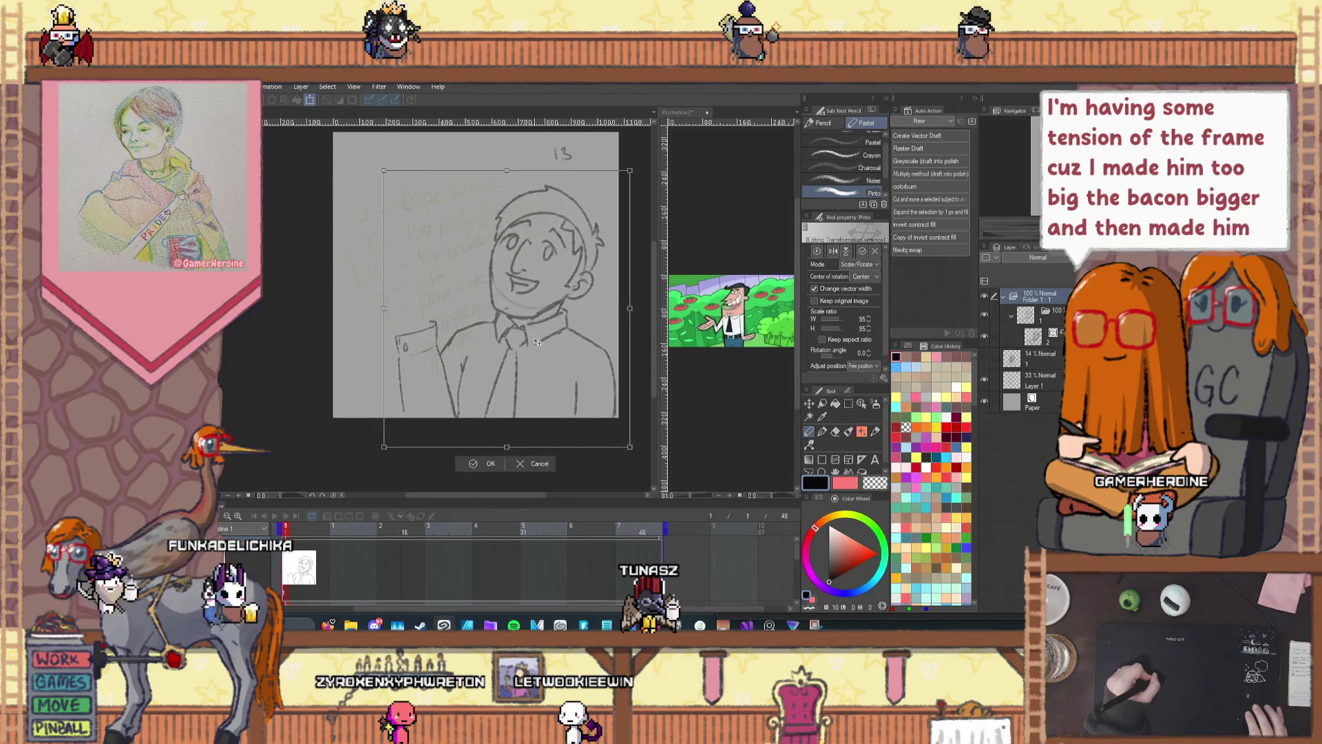
click(481, 463)
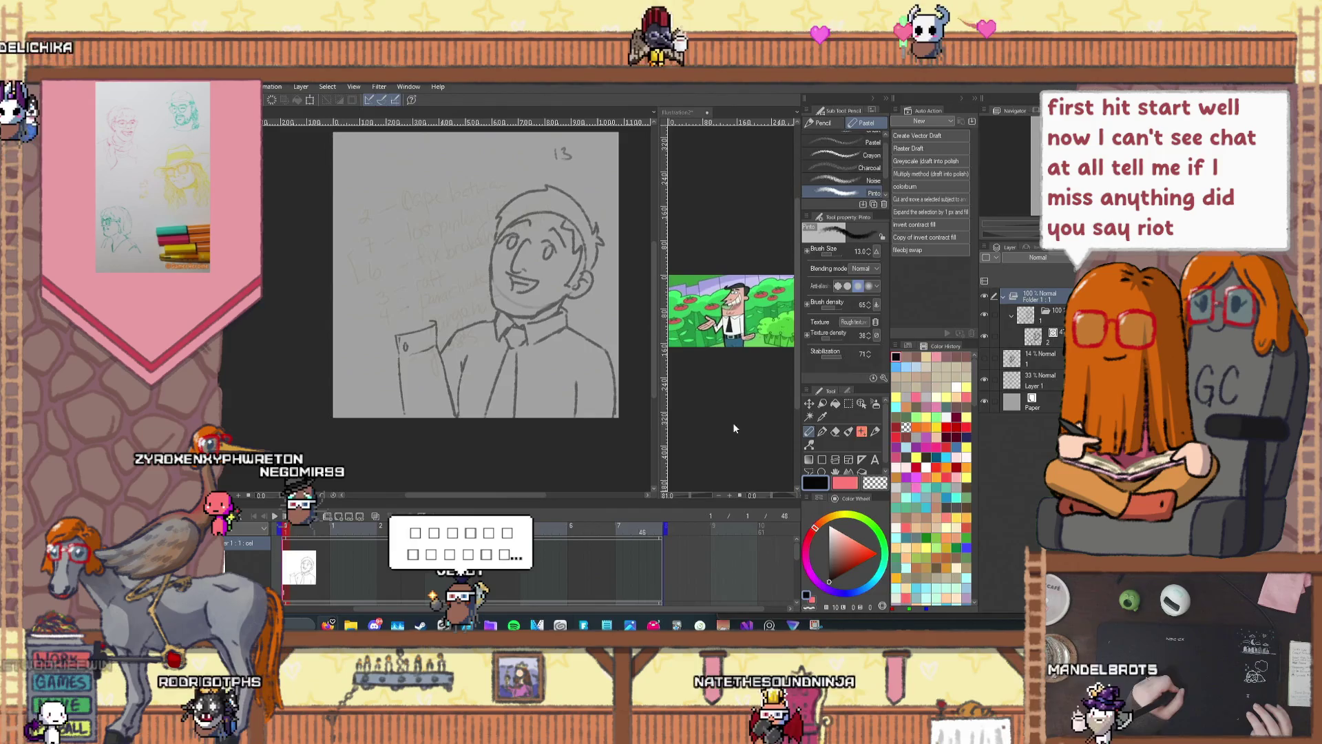
Step: Magnify the canvas around the chest pocket where the raised hand will go
scroll(429, 323, up, 2)
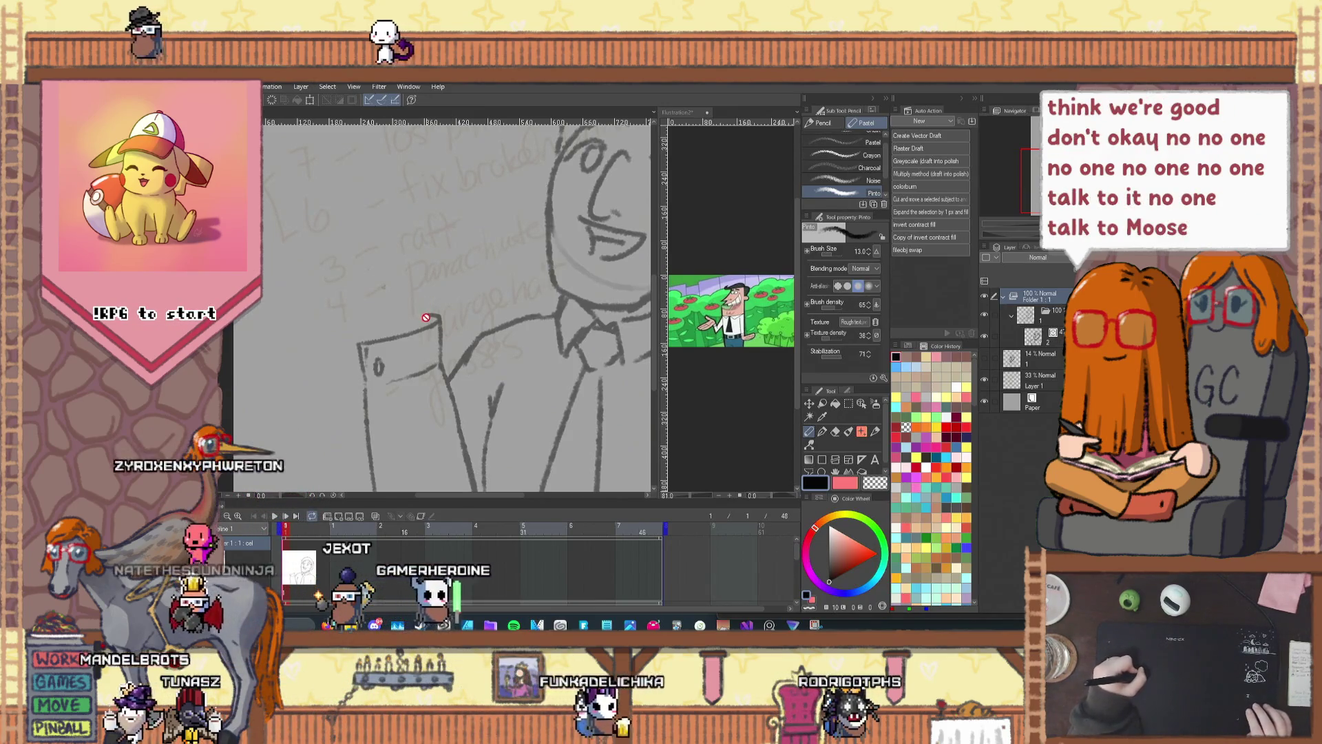
Step: On the hand layer, sketch the raised arm line and a curved finger line from the enlarged reference
click(1033, 336)
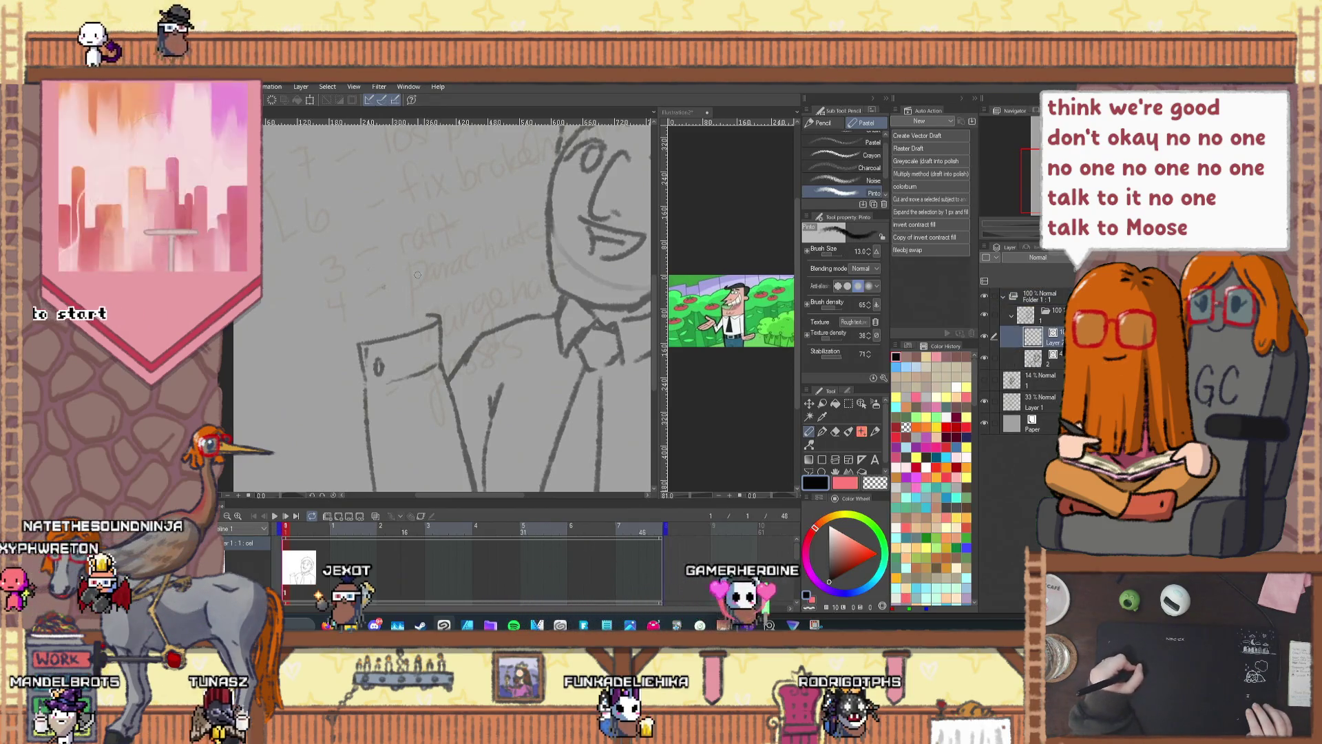
drag(427, 319, 423, 296)
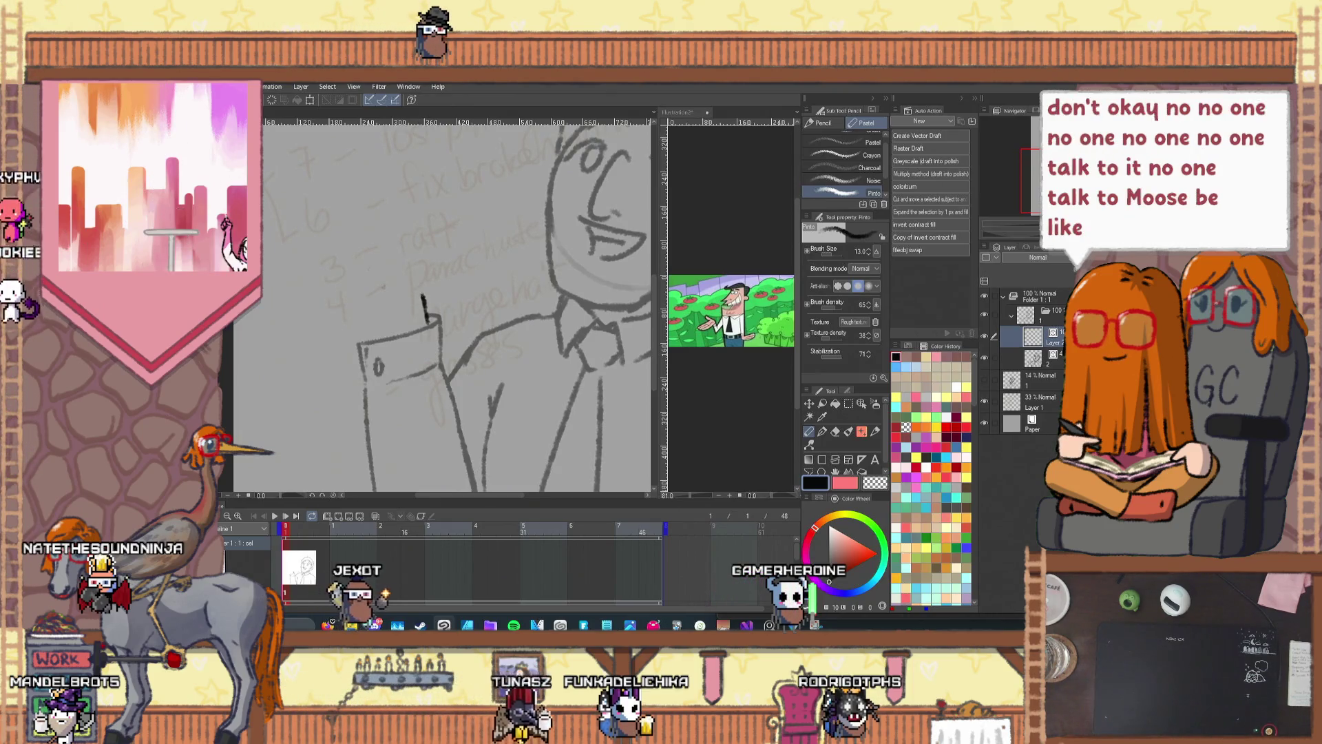
click(763, 354)
scroll(709, 325, up, 3)
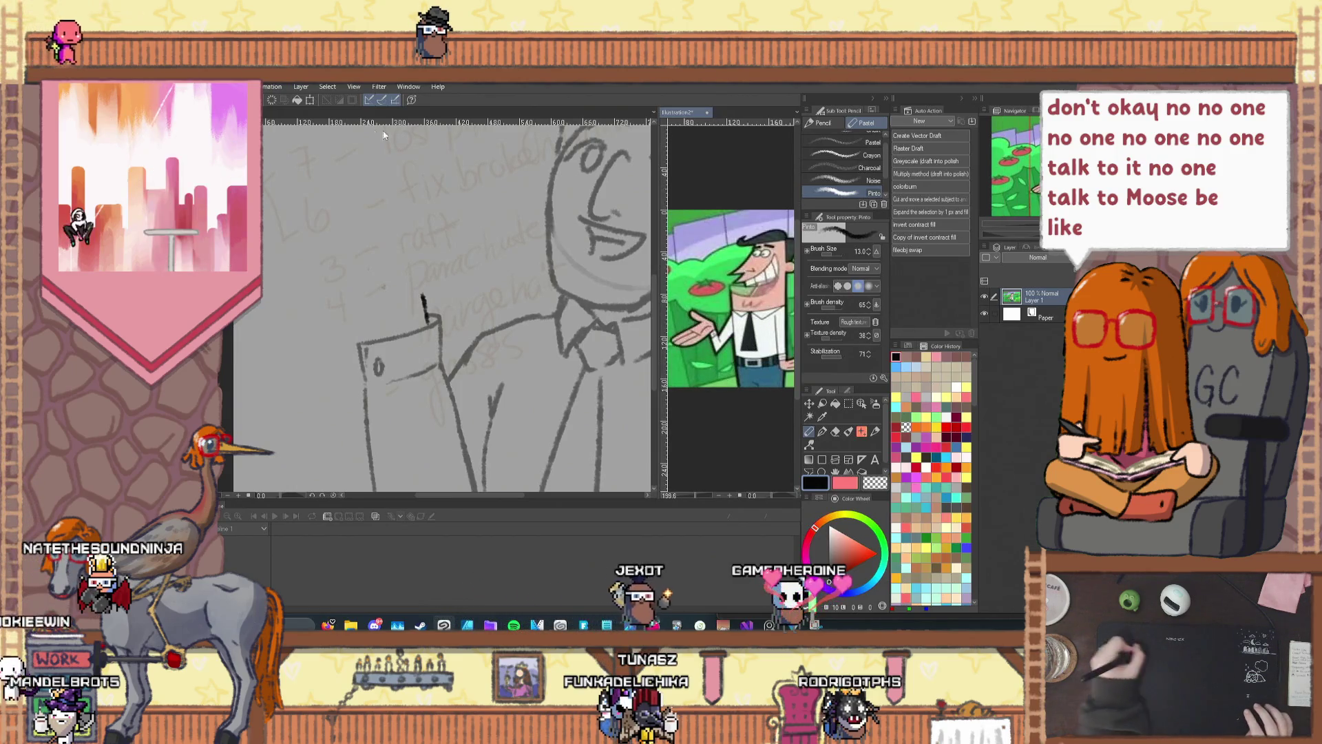
click(267, 157)
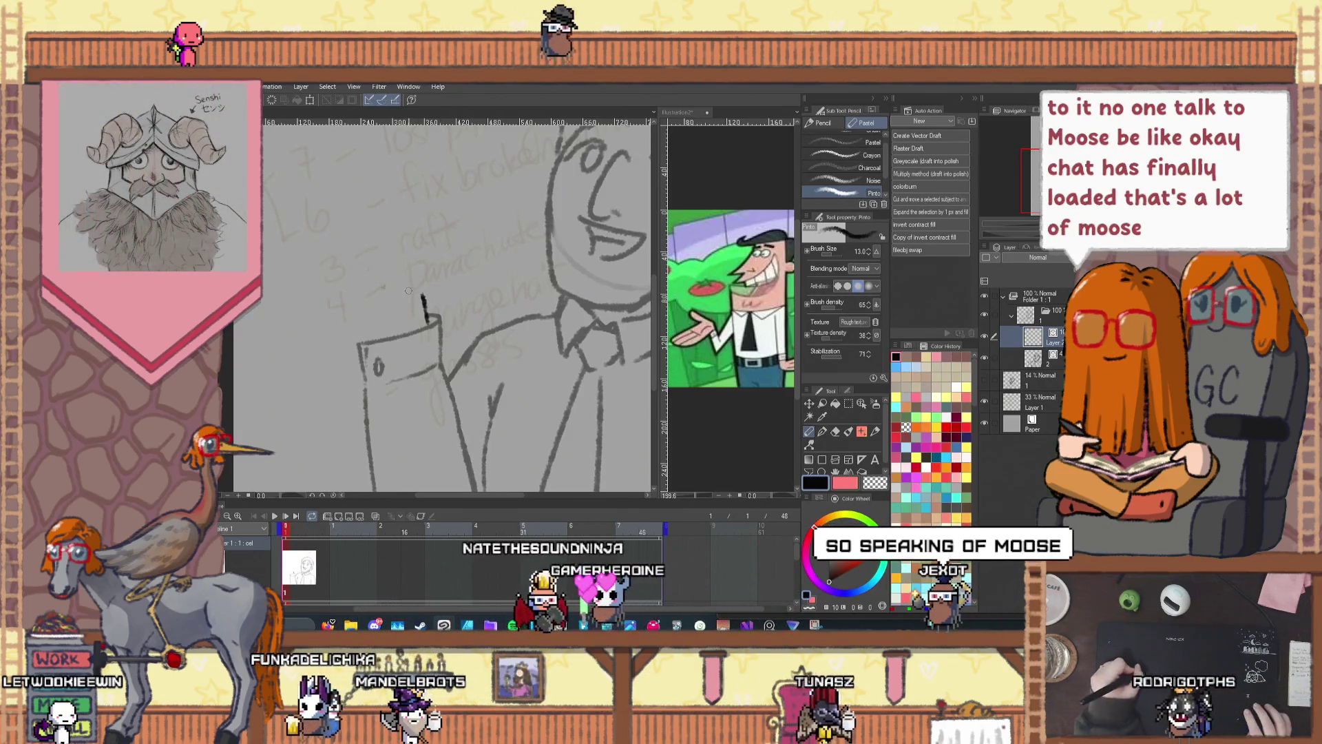
drag(422, 293, 355, 253)
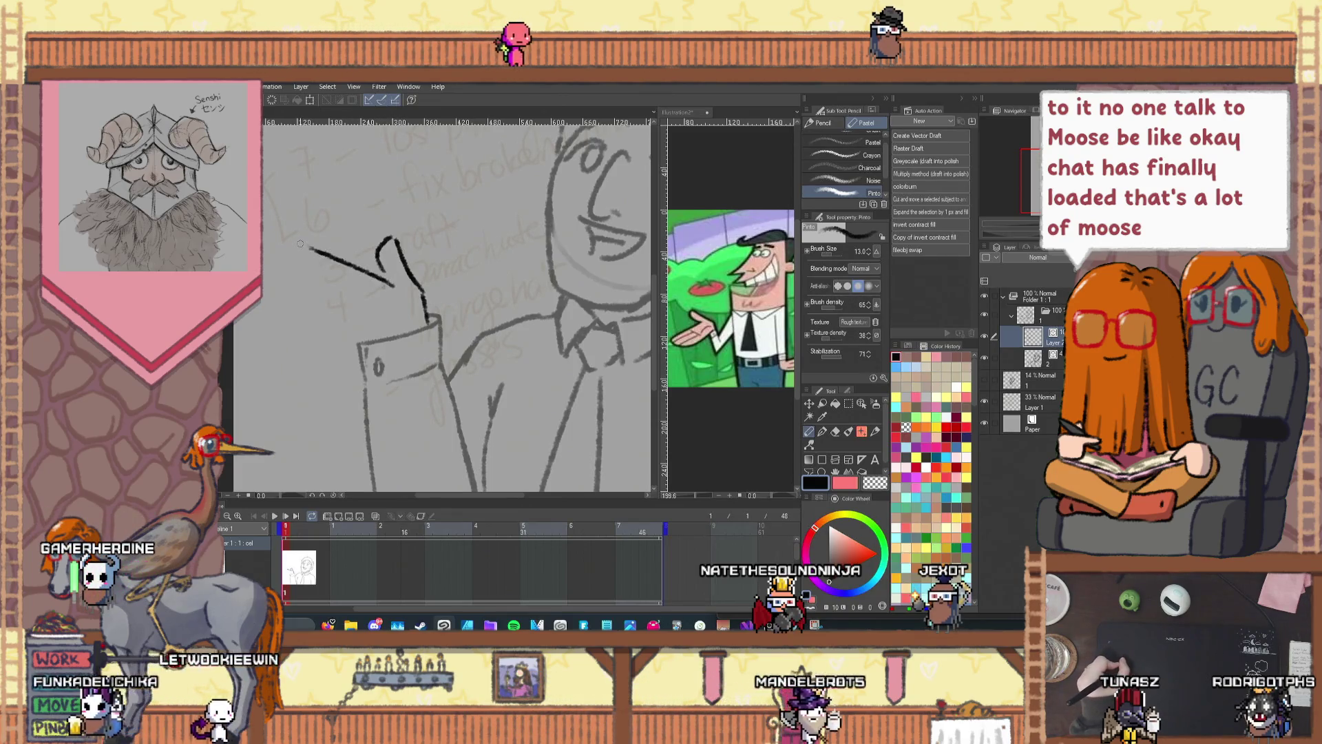
mouse_move(294, 246)
mouse_down()
mouse_move(276, 306)
mouse_move(427, 320)
mouse_up()
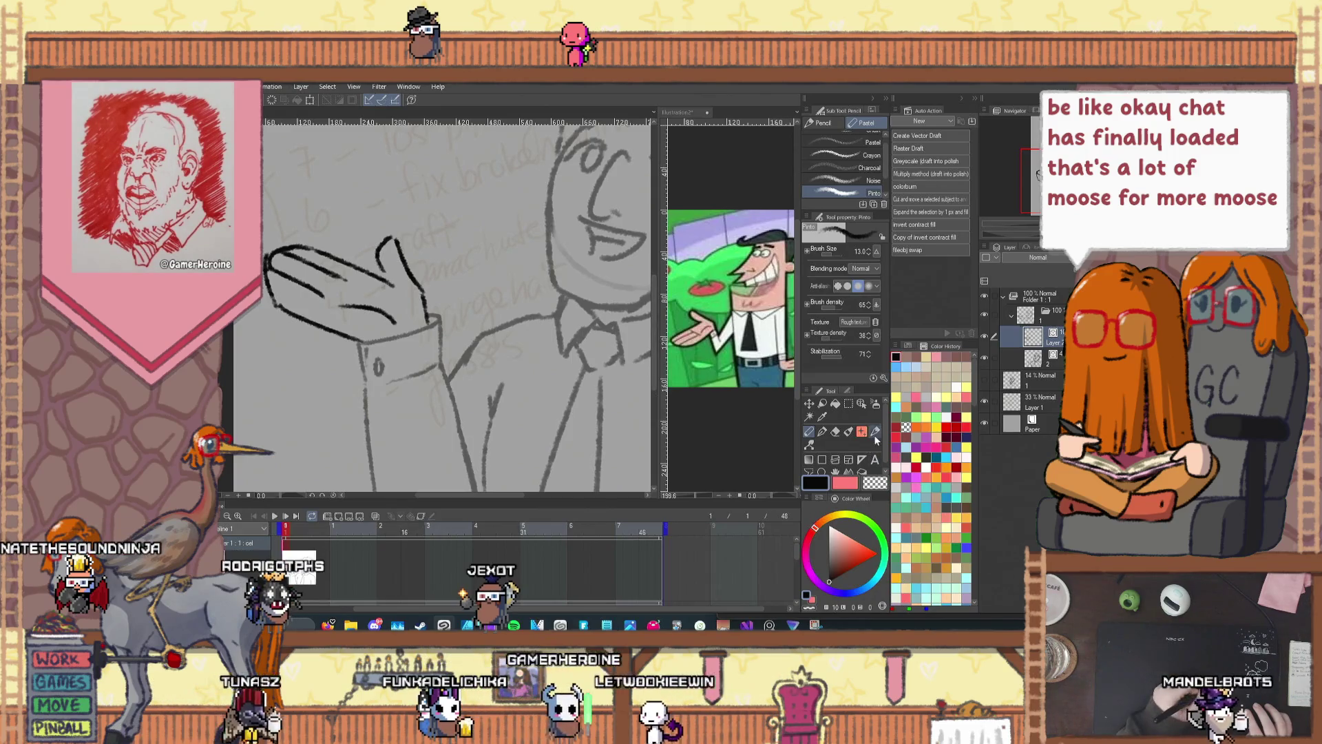
Step: Set up Pinch vector line correction and the whole-stroke vector Eraser, undoing a small stray stroke
click(875, 434)
click(810, 444)
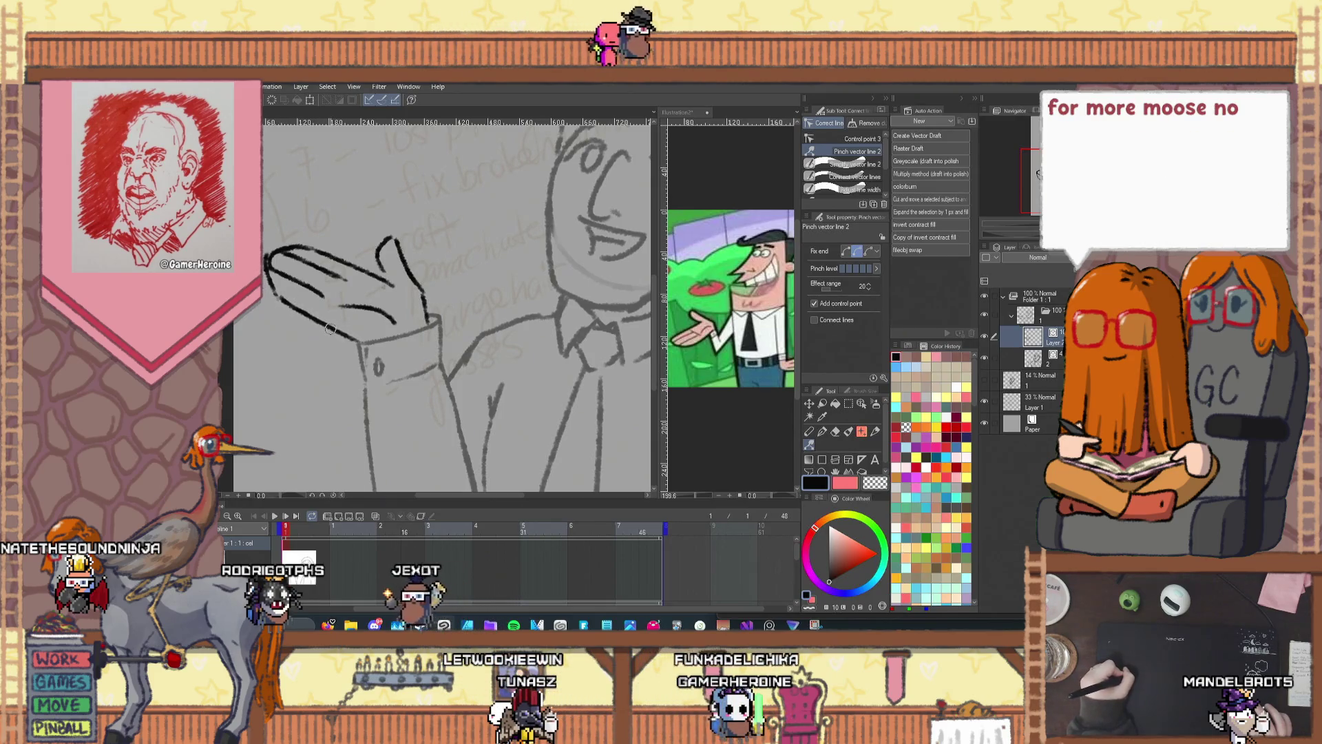
click(857, 254)
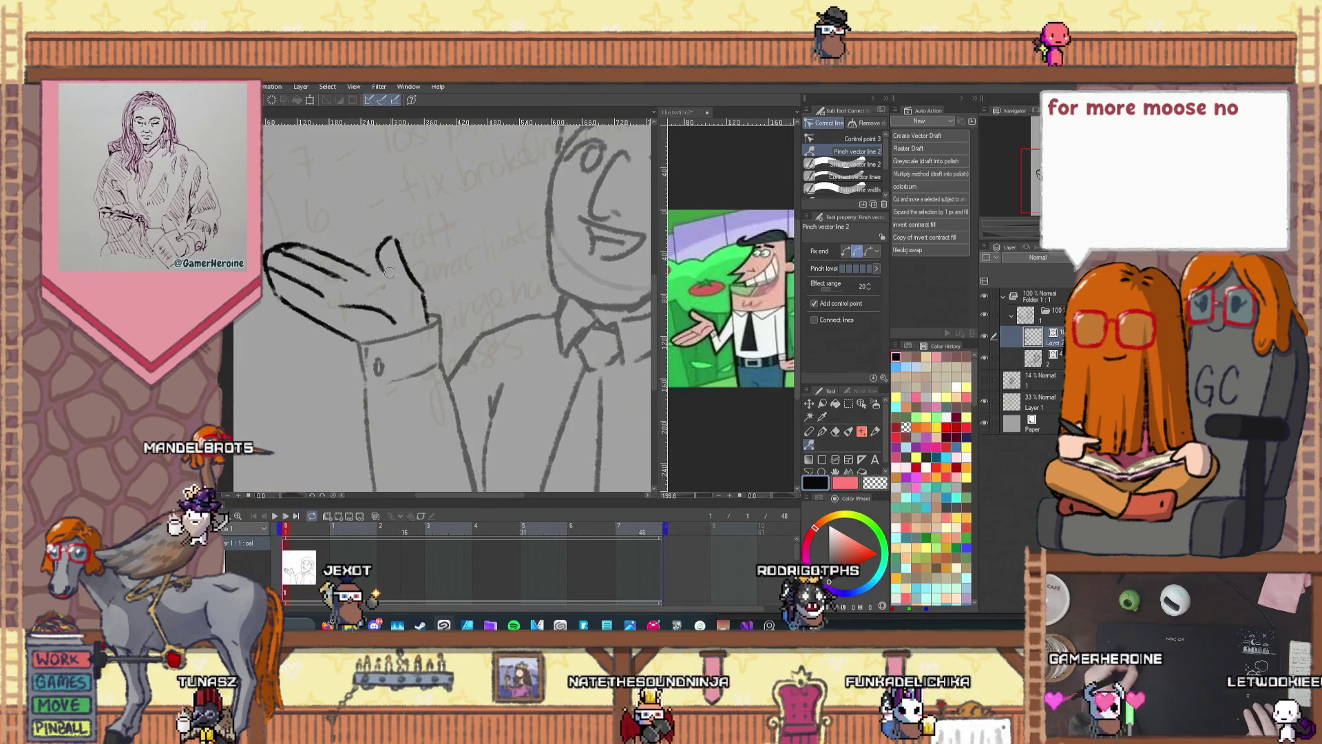
key(p)
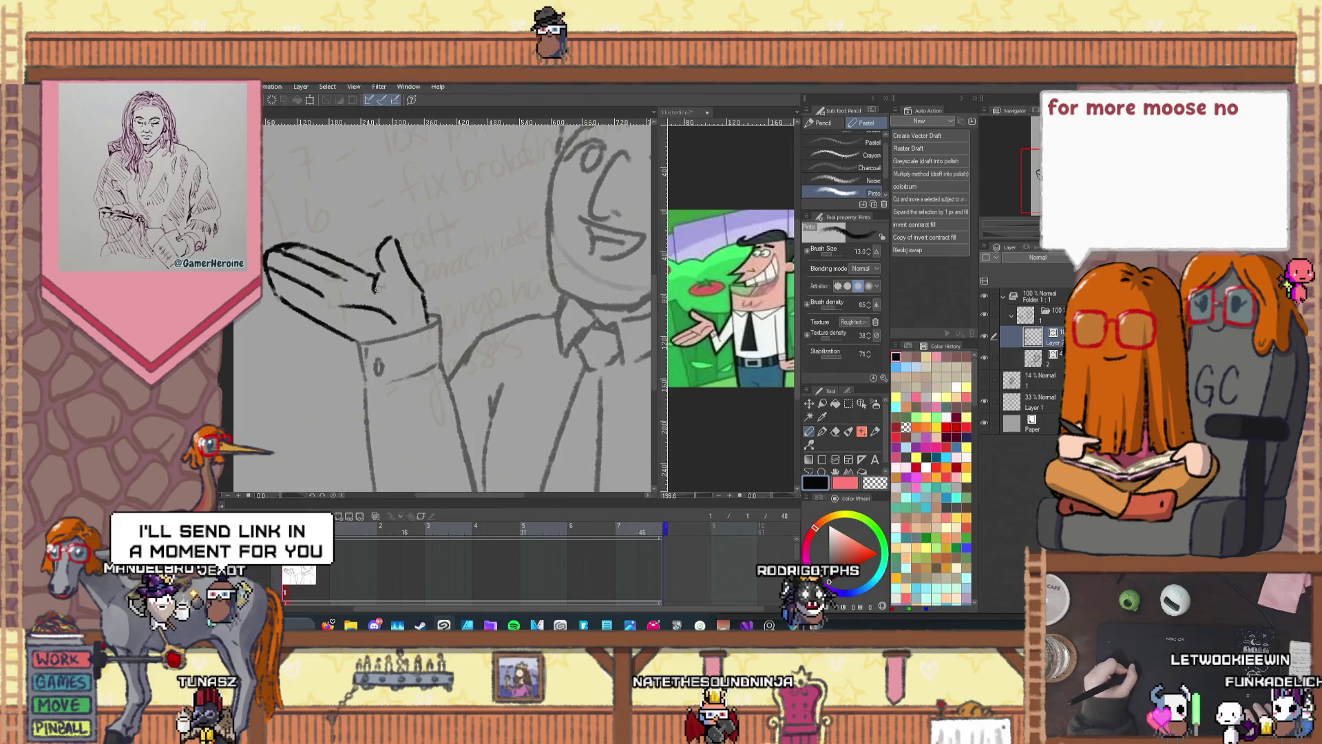
key(ctrl+z)
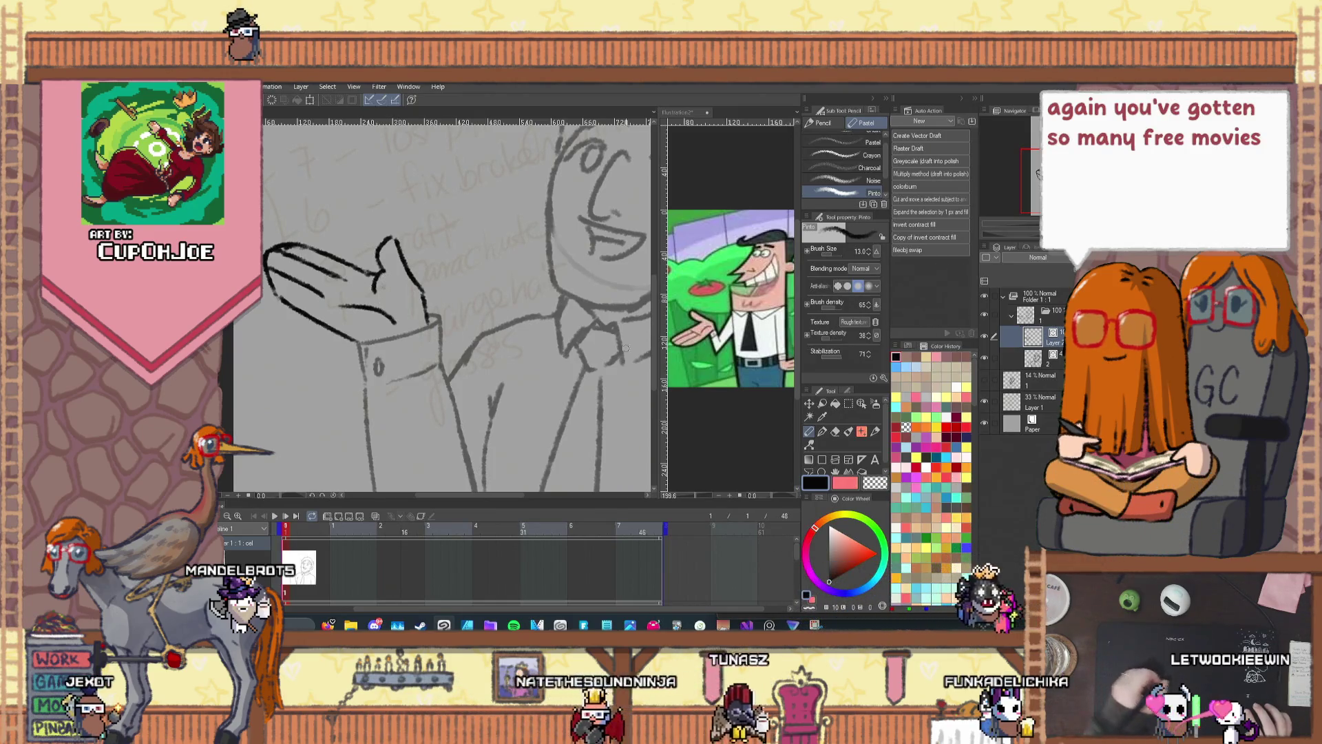
click(809, 445)
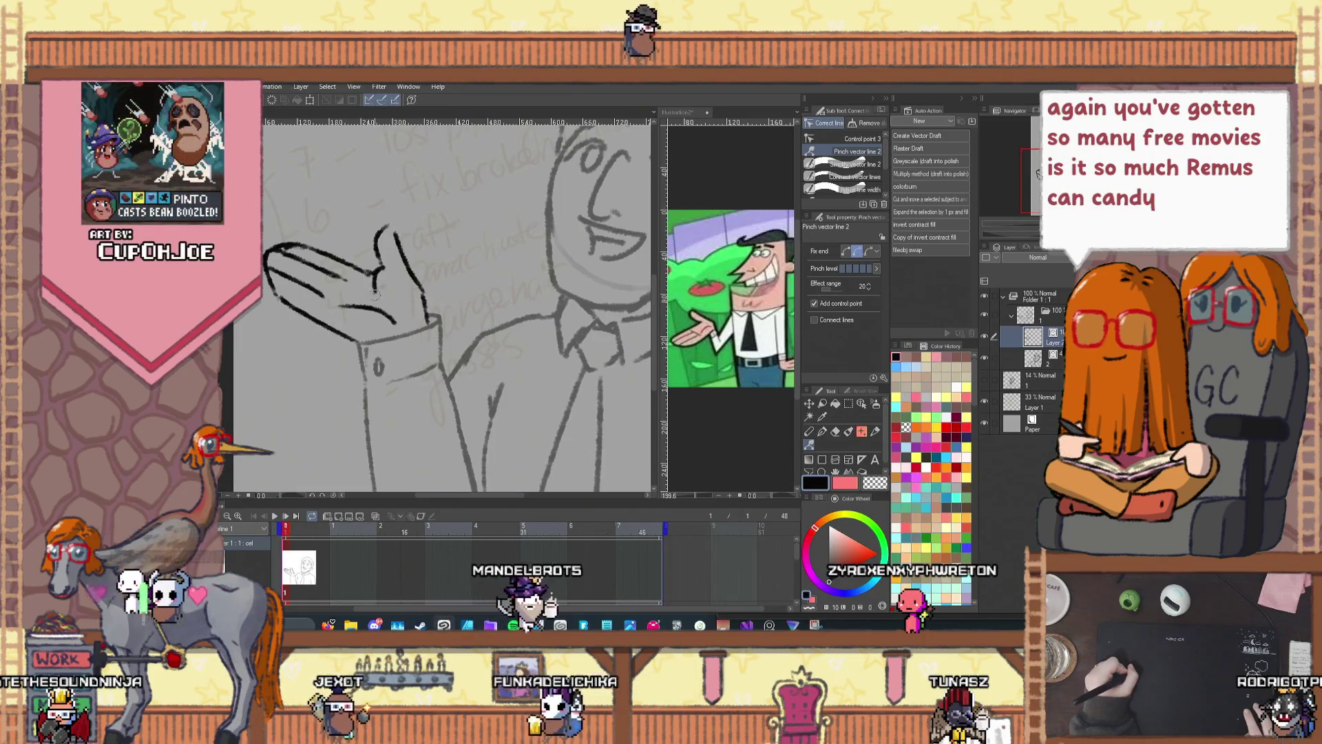
key(e)
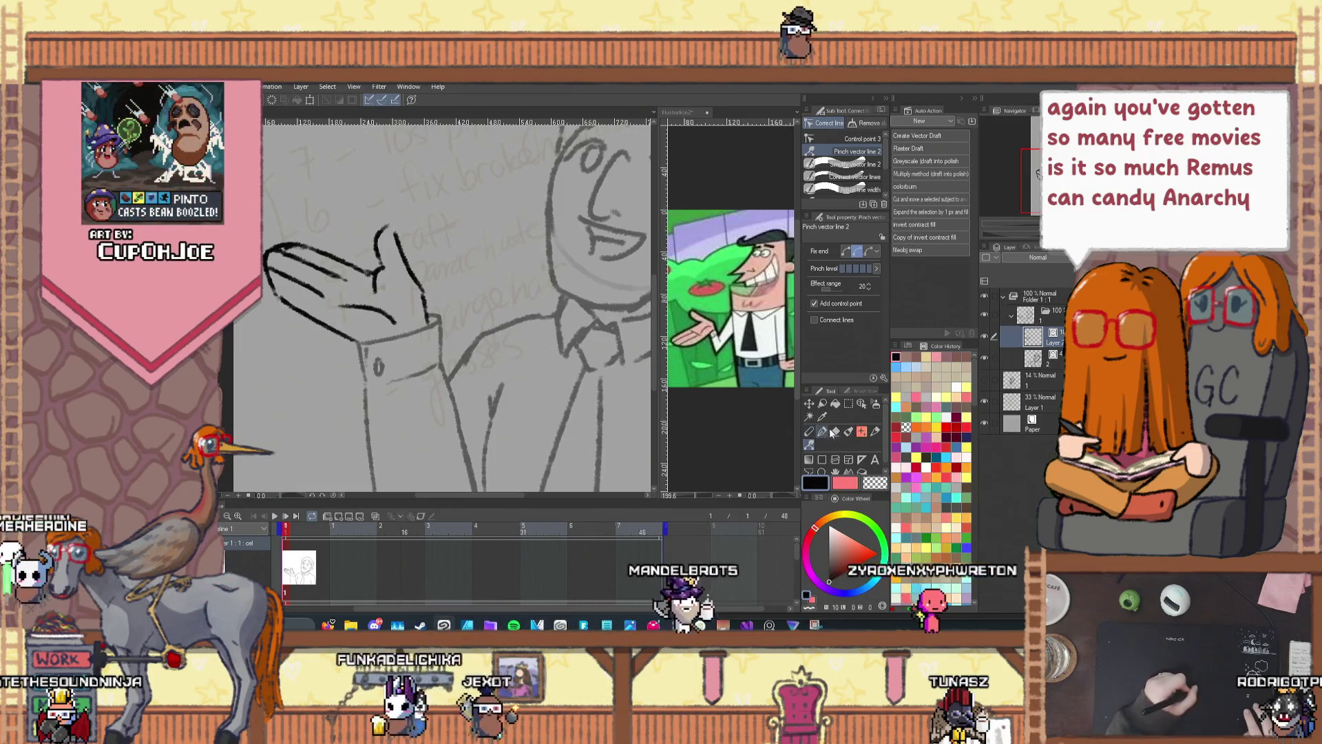
click(859, 127)
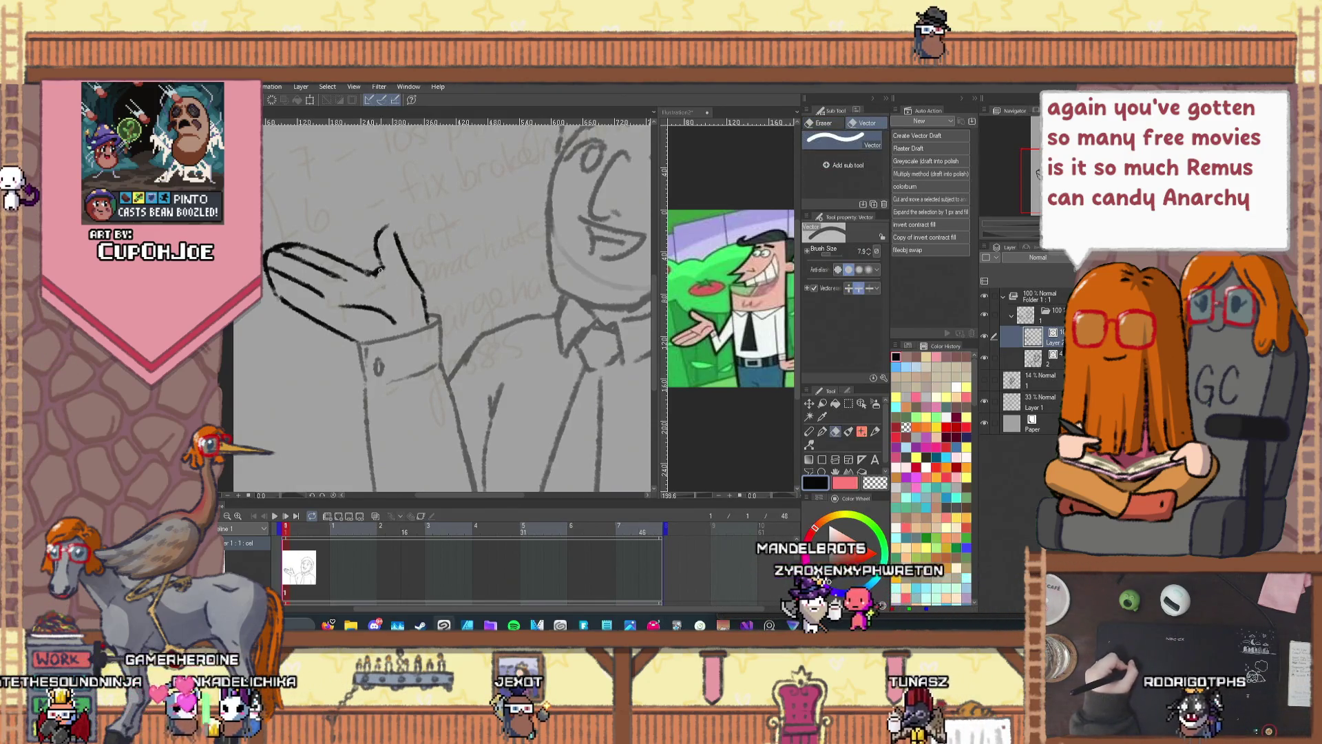
Step: Redraw the thumb's left edge at the top of the hand, undoing unsatisfactory strokes
key(p)
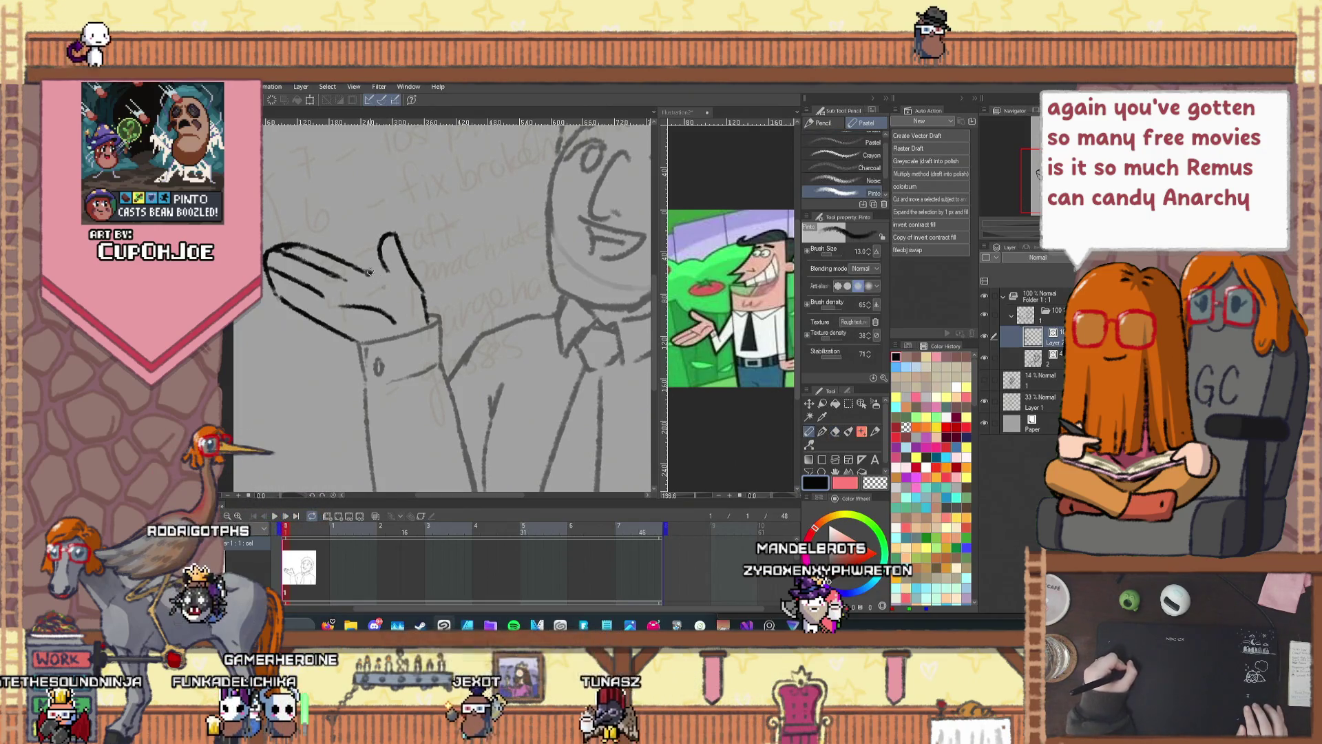
key(ctrl+z)
drag(390, 232, 378, 271)
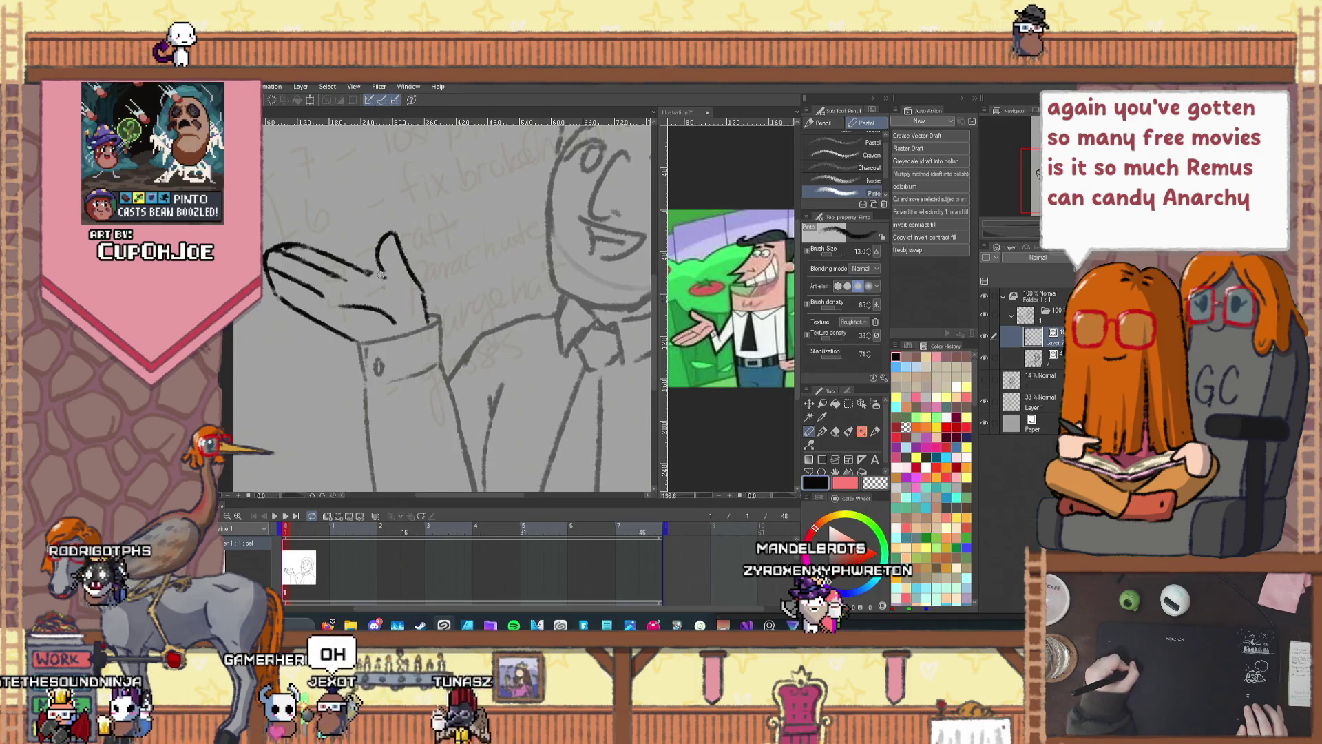
key(ctrl+z)
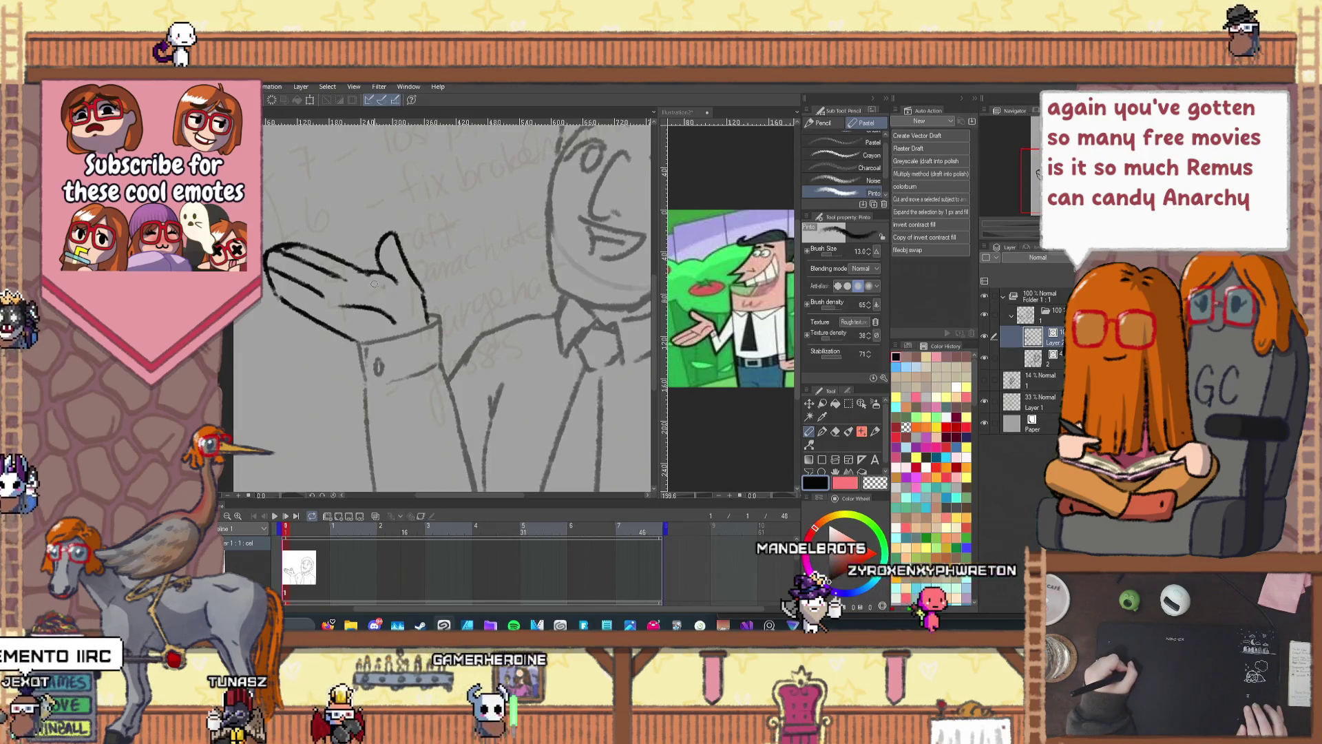
drag(377, 252, 380, 271)
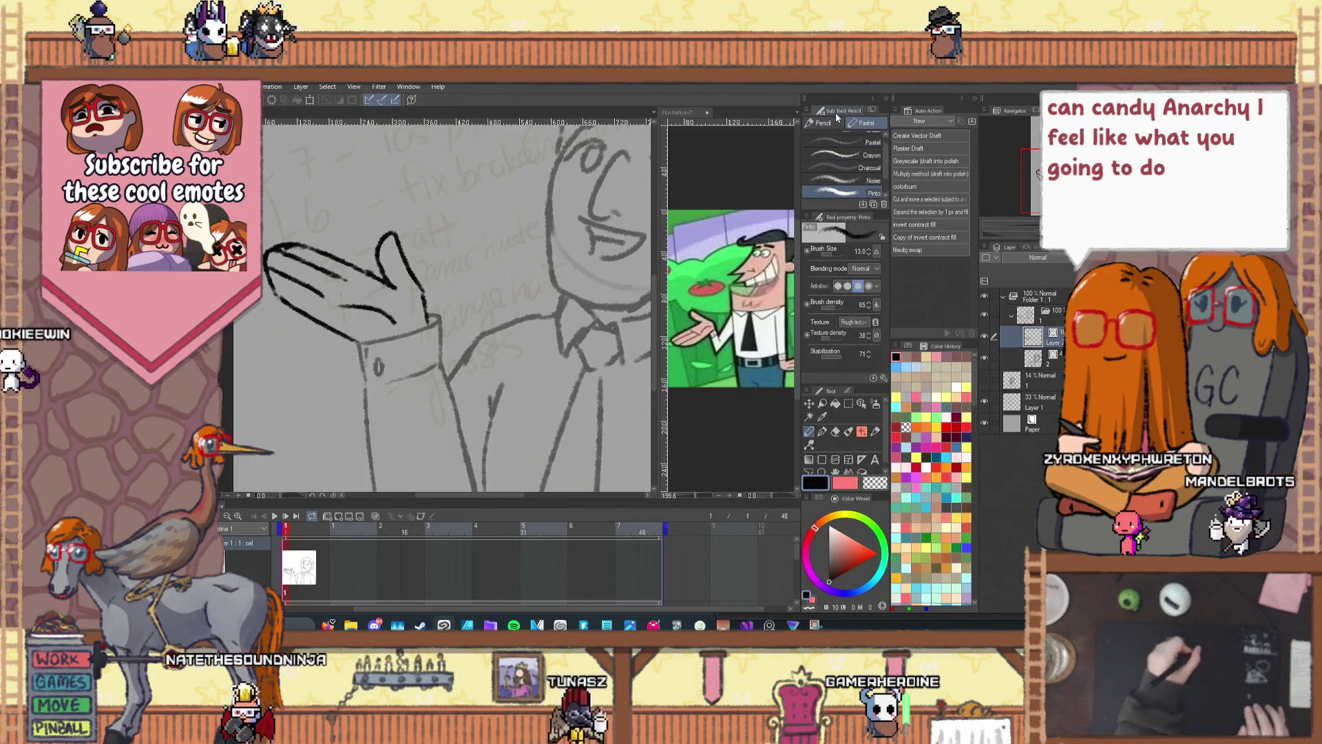
key(y)
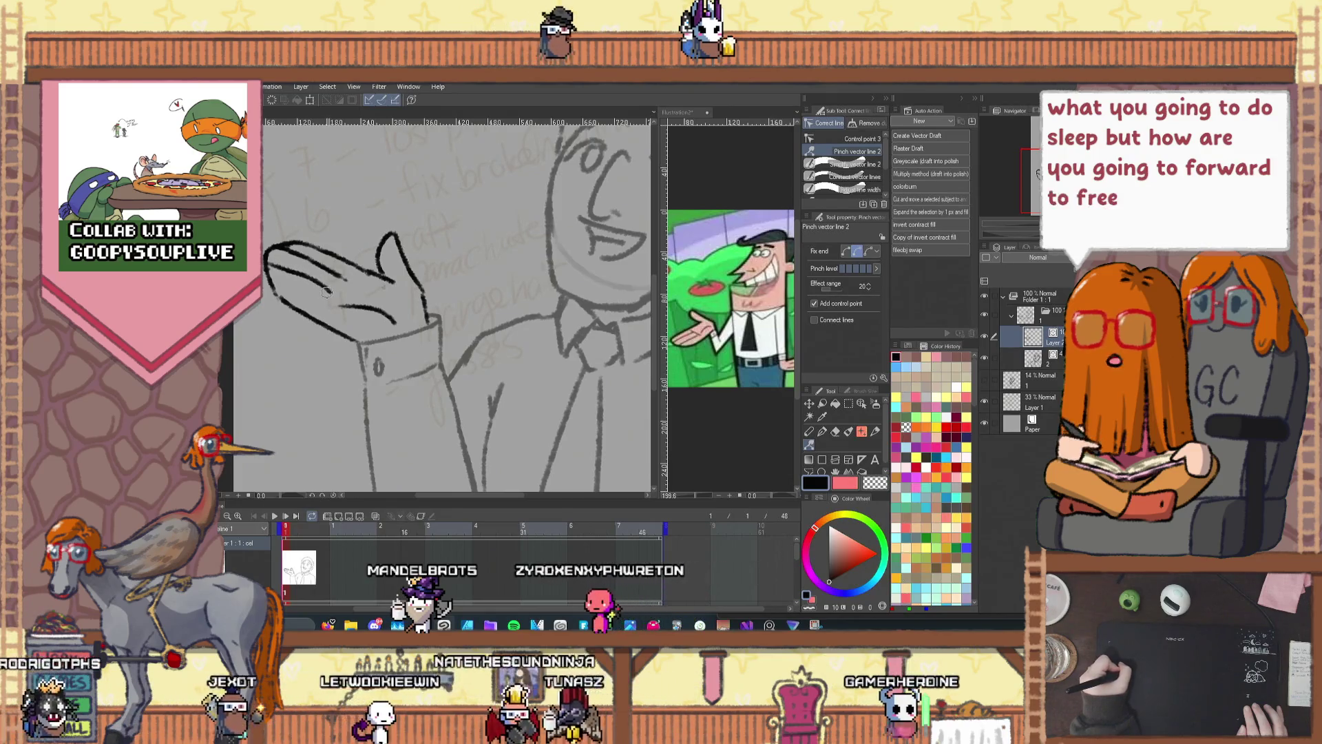
key(ctrl+z)
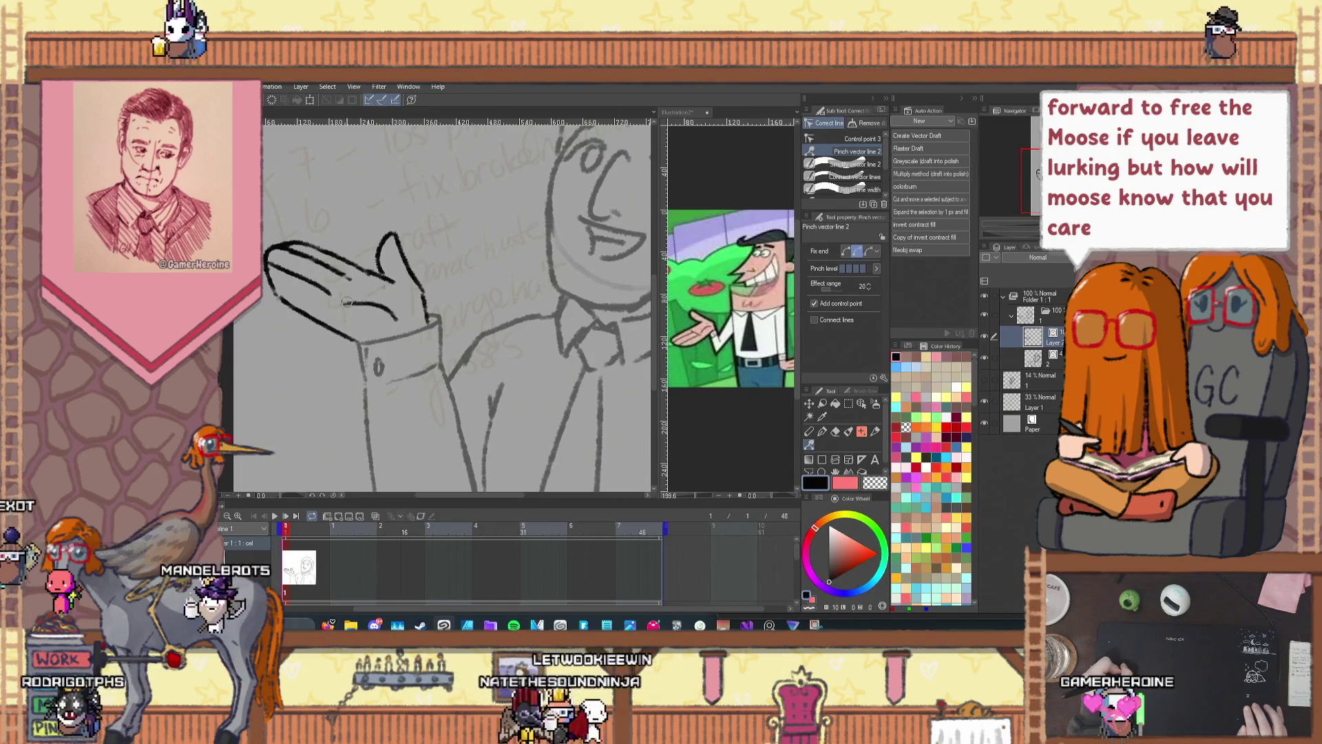
Step: Zoom around the raised hand and undo the last bad finger stroke
scroll(347, 304, down, 2)
scroll(350, 306, down, 1)
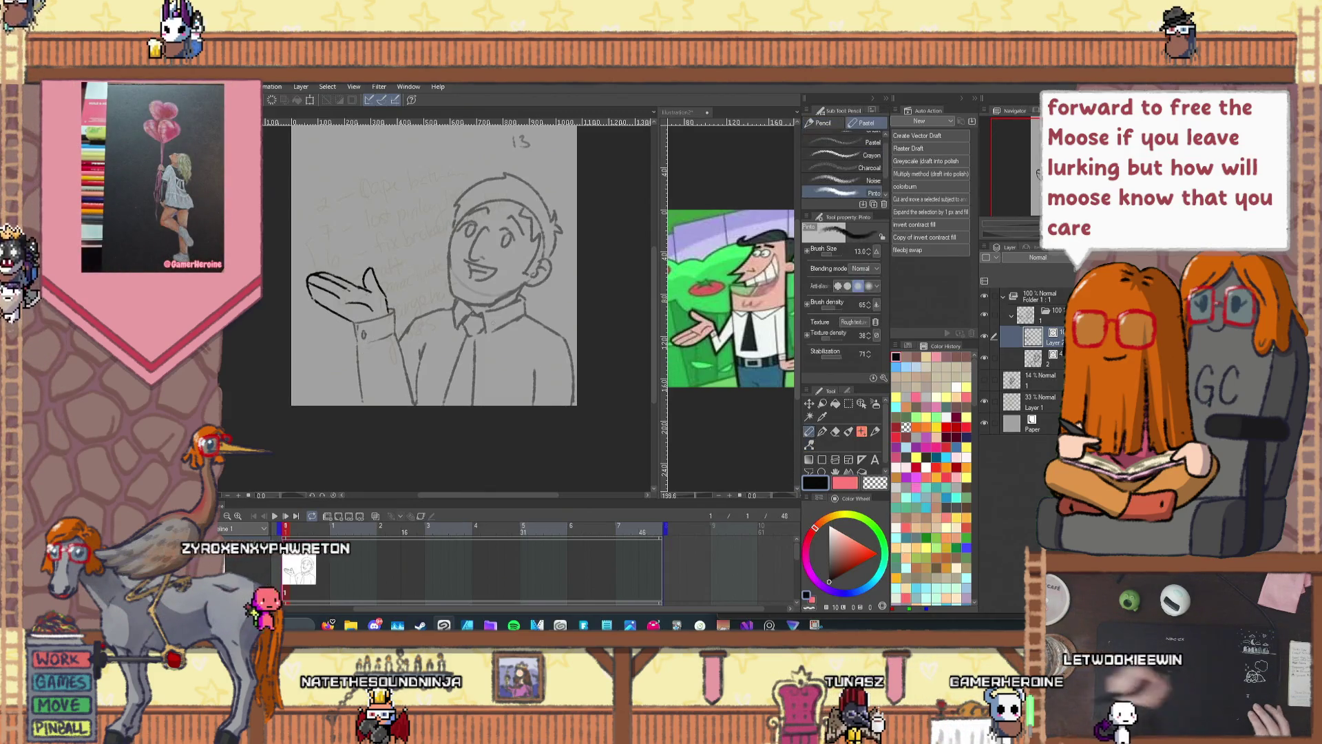
scroll(360, 283, up, 2)
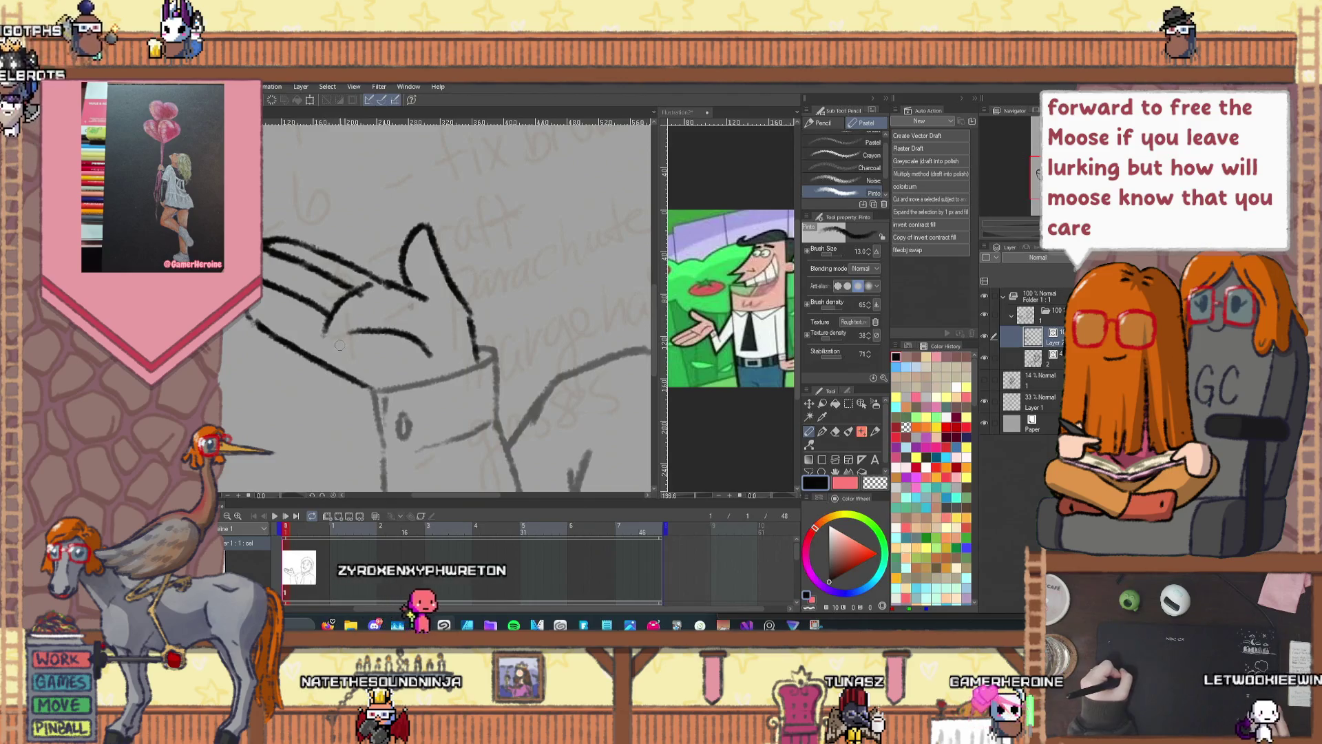
scroll(351, 273, down, 2)
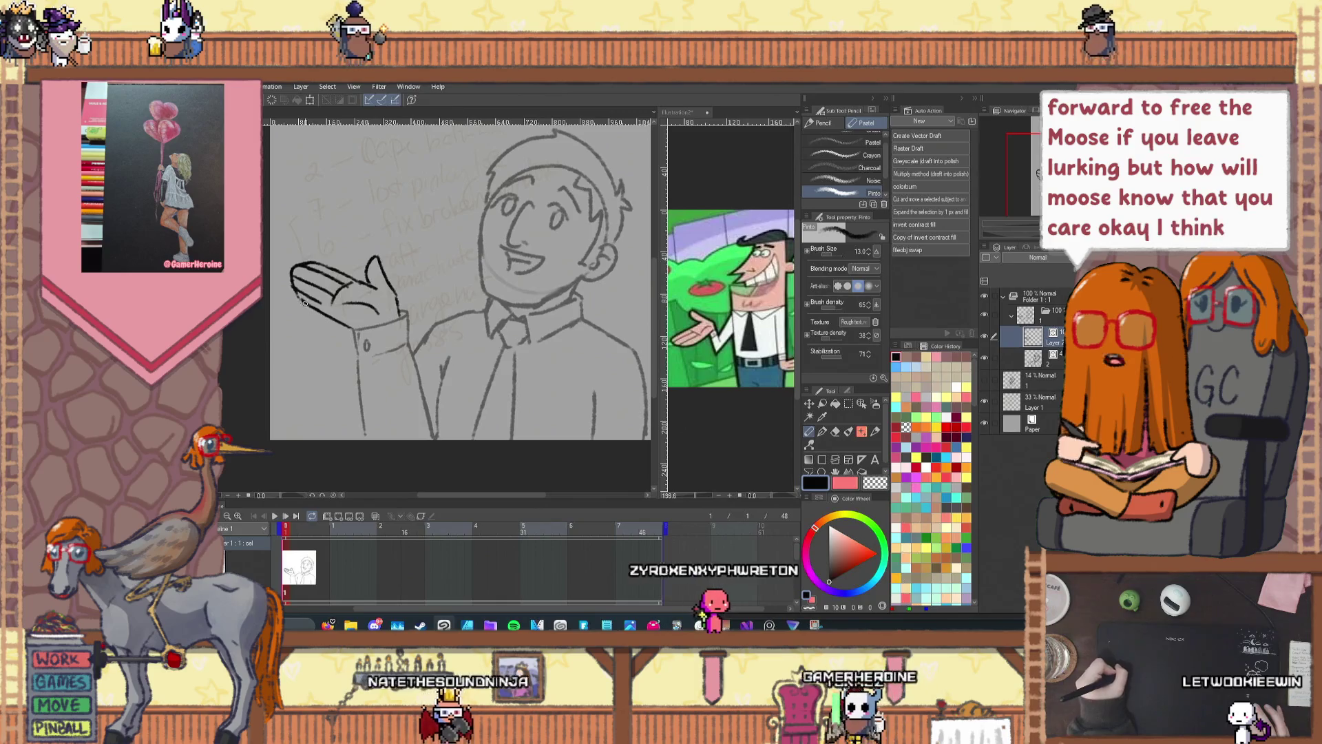
scroll(320, 302, up, 1)
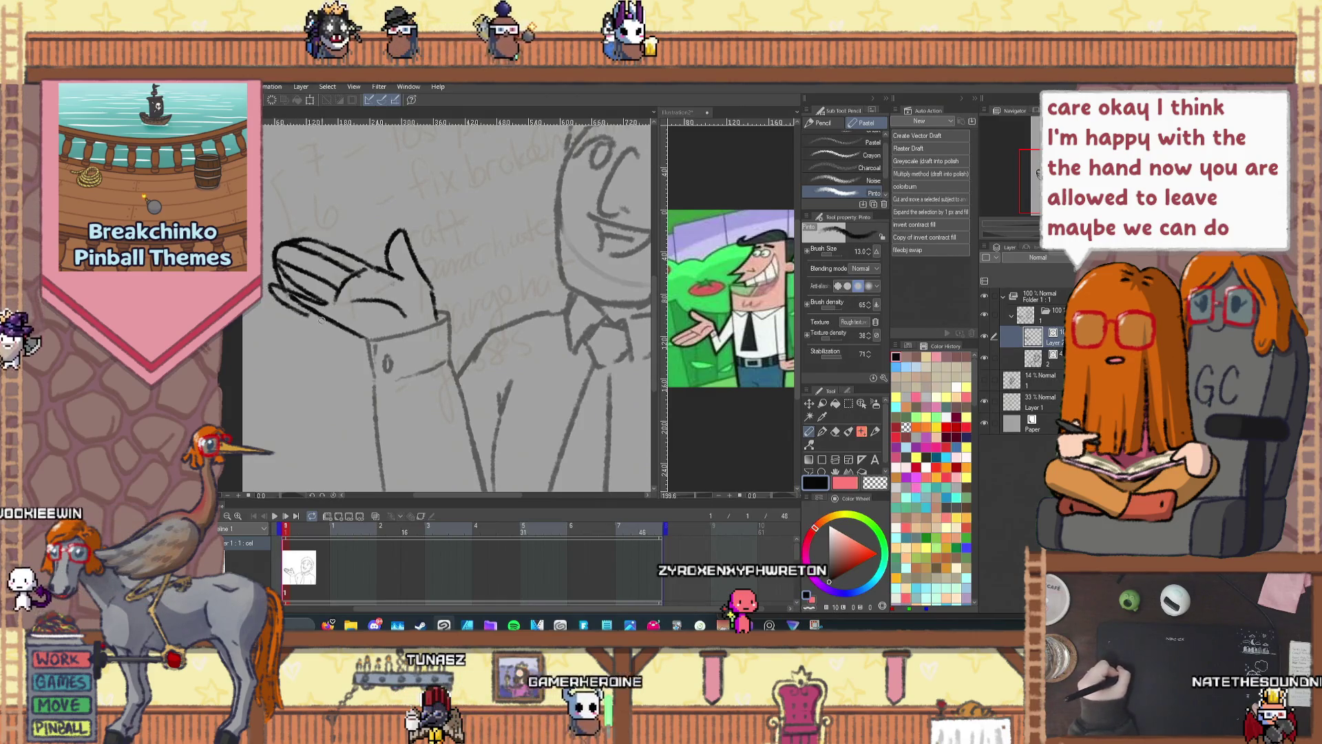
scroll(283, 277, up, 2)
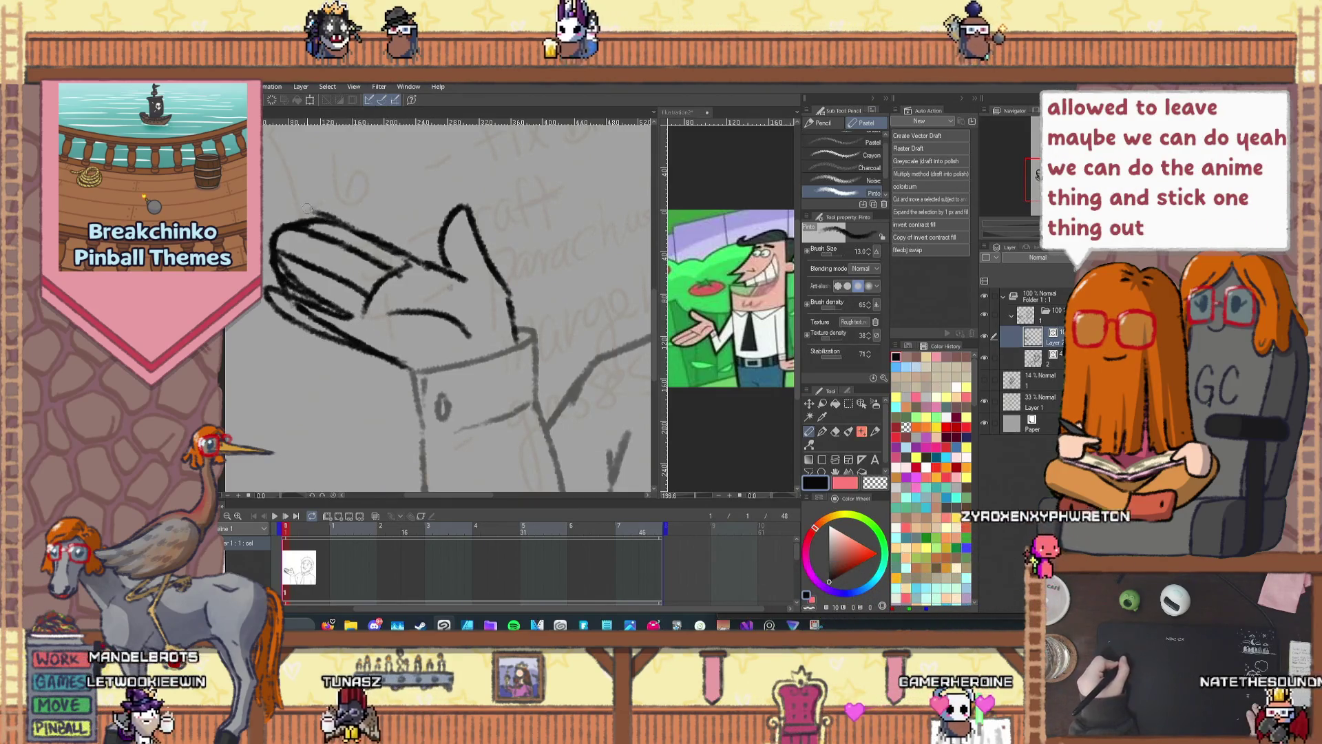
key(ctrl+z)
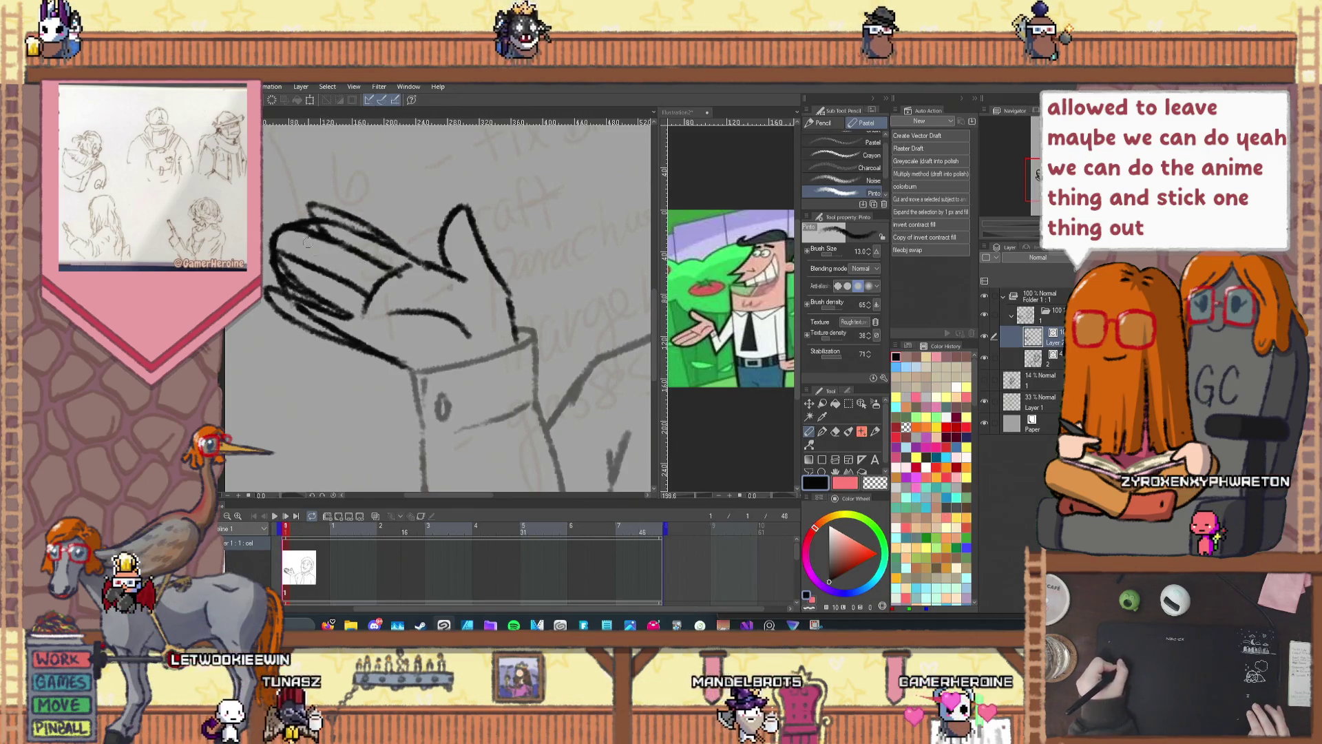
Step: Erase a stray line on the hand's fingers with the vector eraser
key(ctrl+minus)
key(ctrl+minus)
key(ctrl+minus)
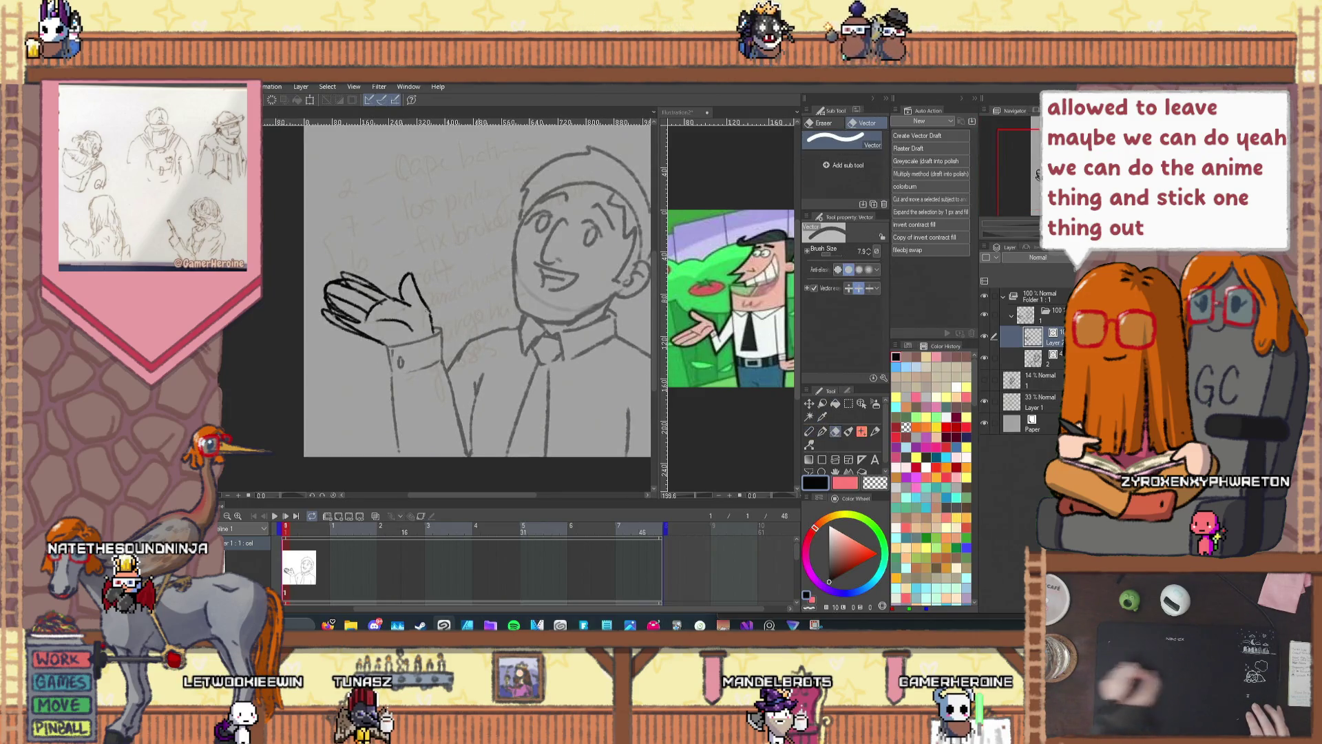
key(ctrl+plus)
key(ctrl+plus)
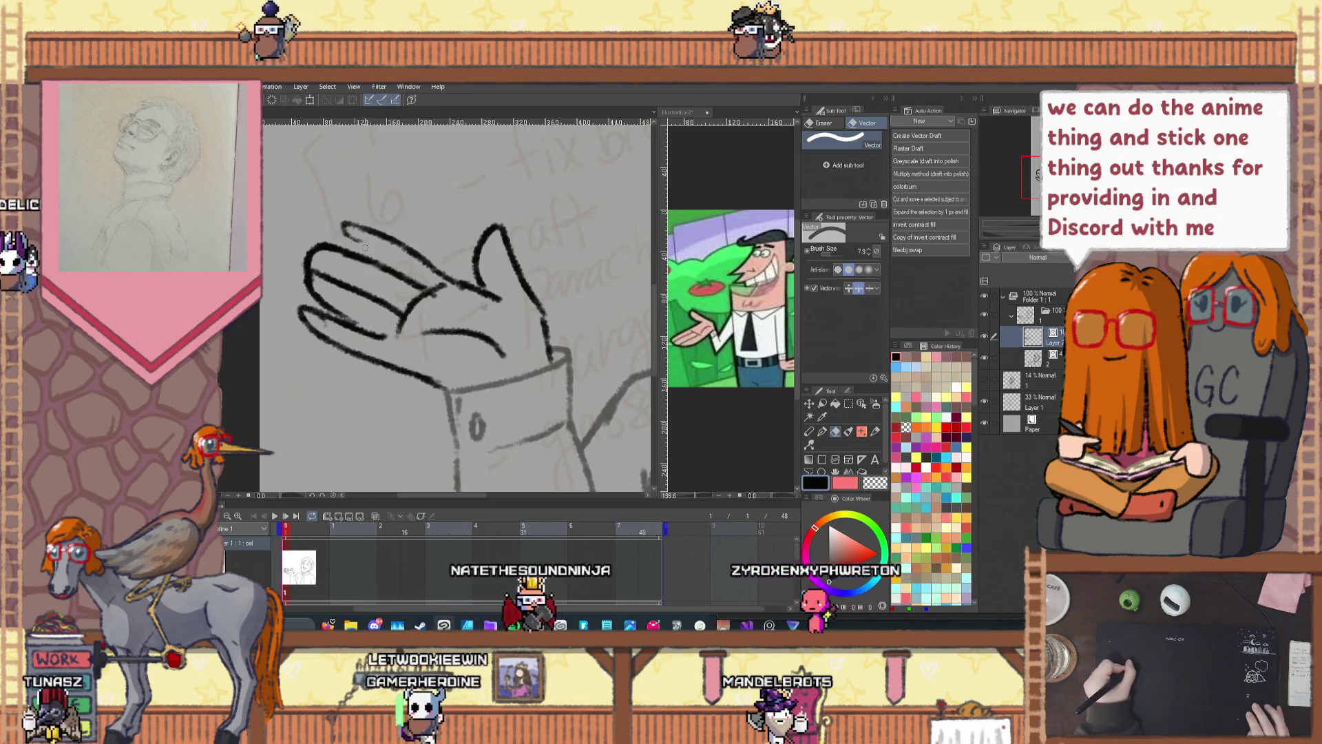
click(351, 227)
key(p)
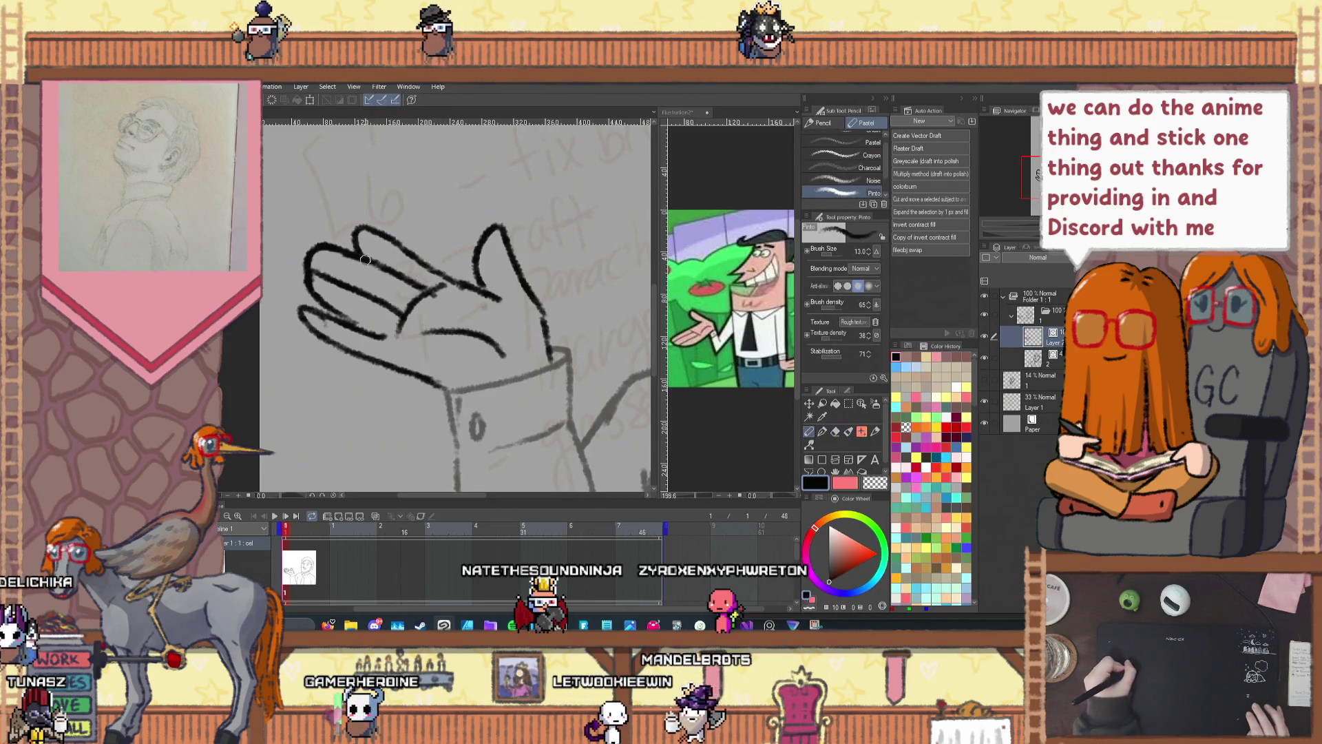
scroll(413, 306, down, 3)
scroll(393, 287, up, 4)
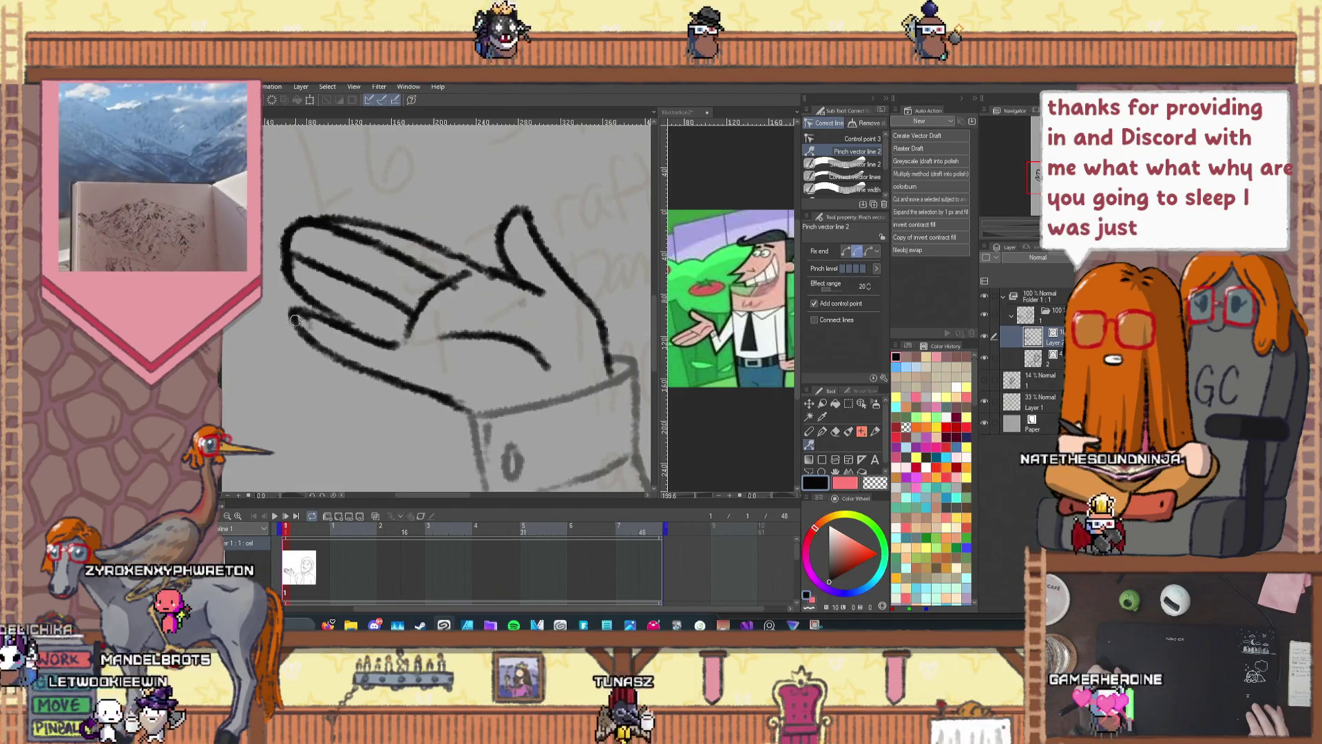
scroll(469, 433, down, 2)
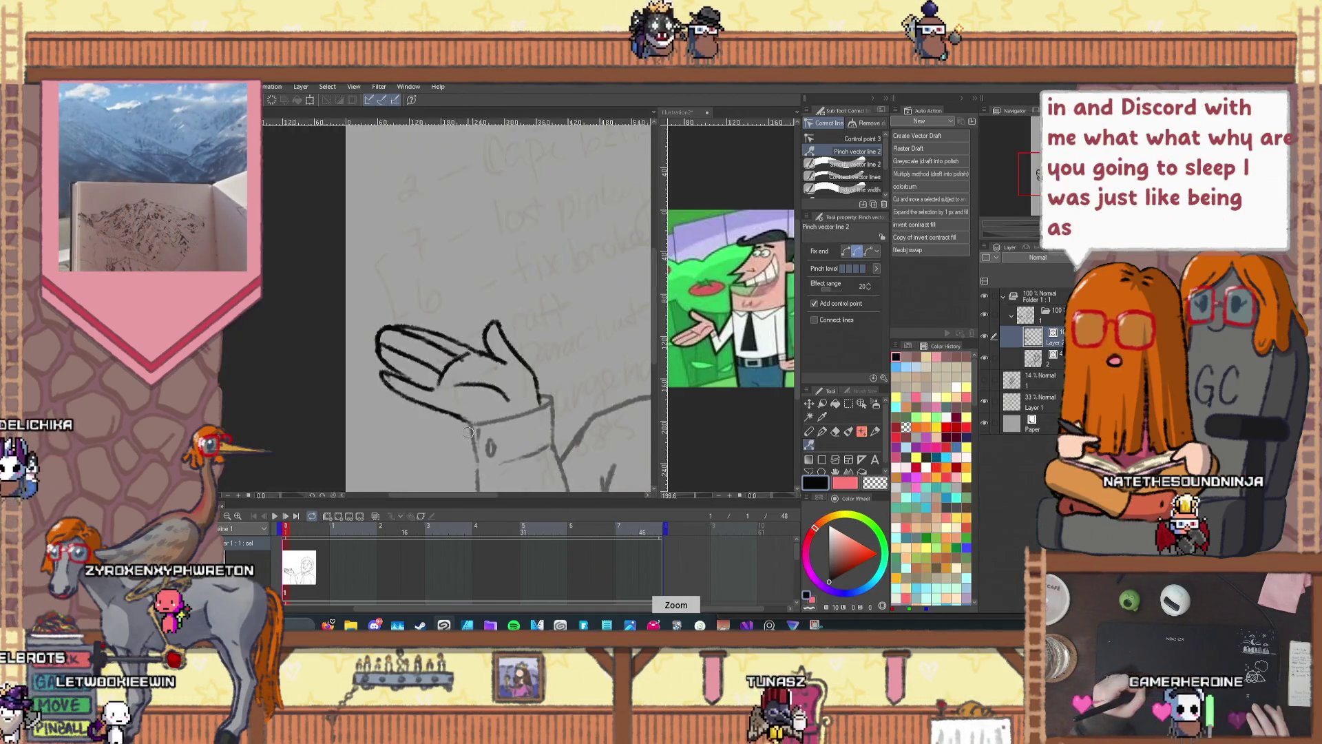
Step: Draw a line from the hand's lower edge down to the shirt cuff, retrying after two undos
scroll(466, 433, down, 2)
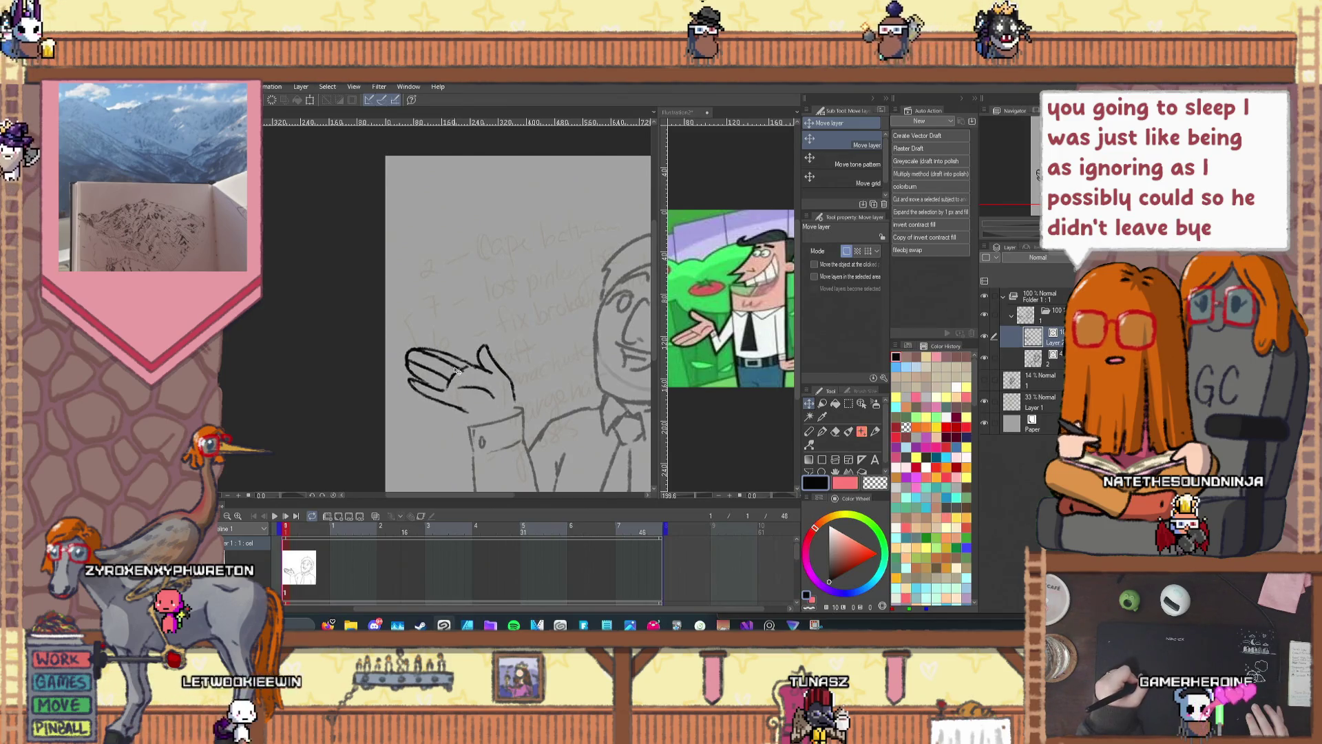
scroll(473, 330, up, 5)
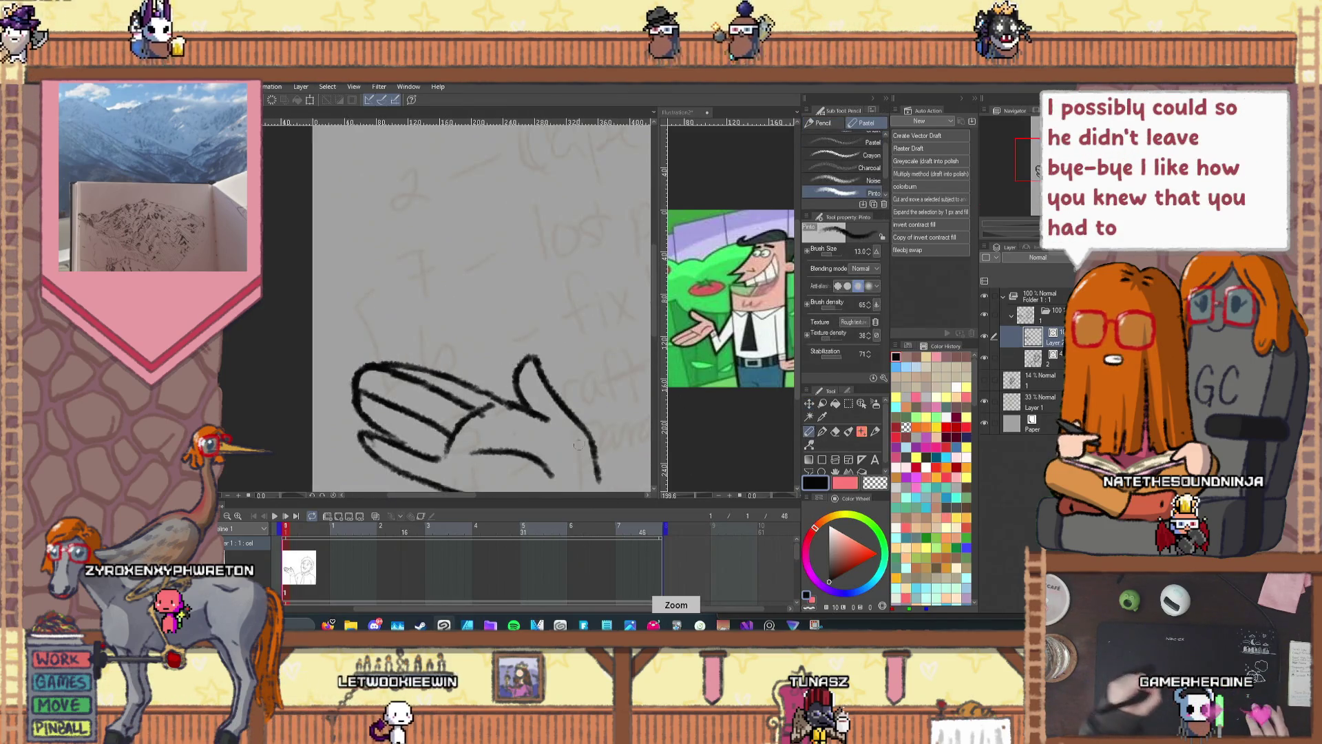
key(h)
key(p)
drag(507, 336, 502, 398)
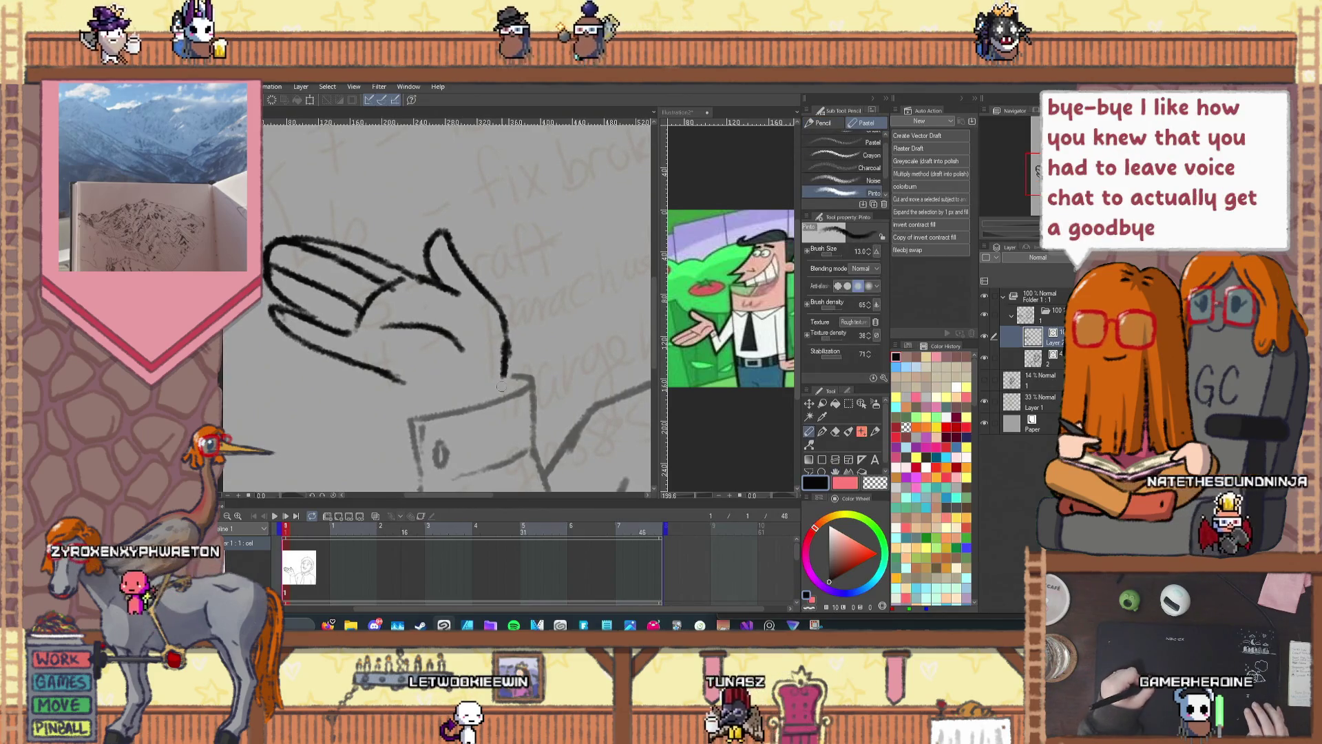
drag(402, 384, 422, 410)
key(ctrl+z)
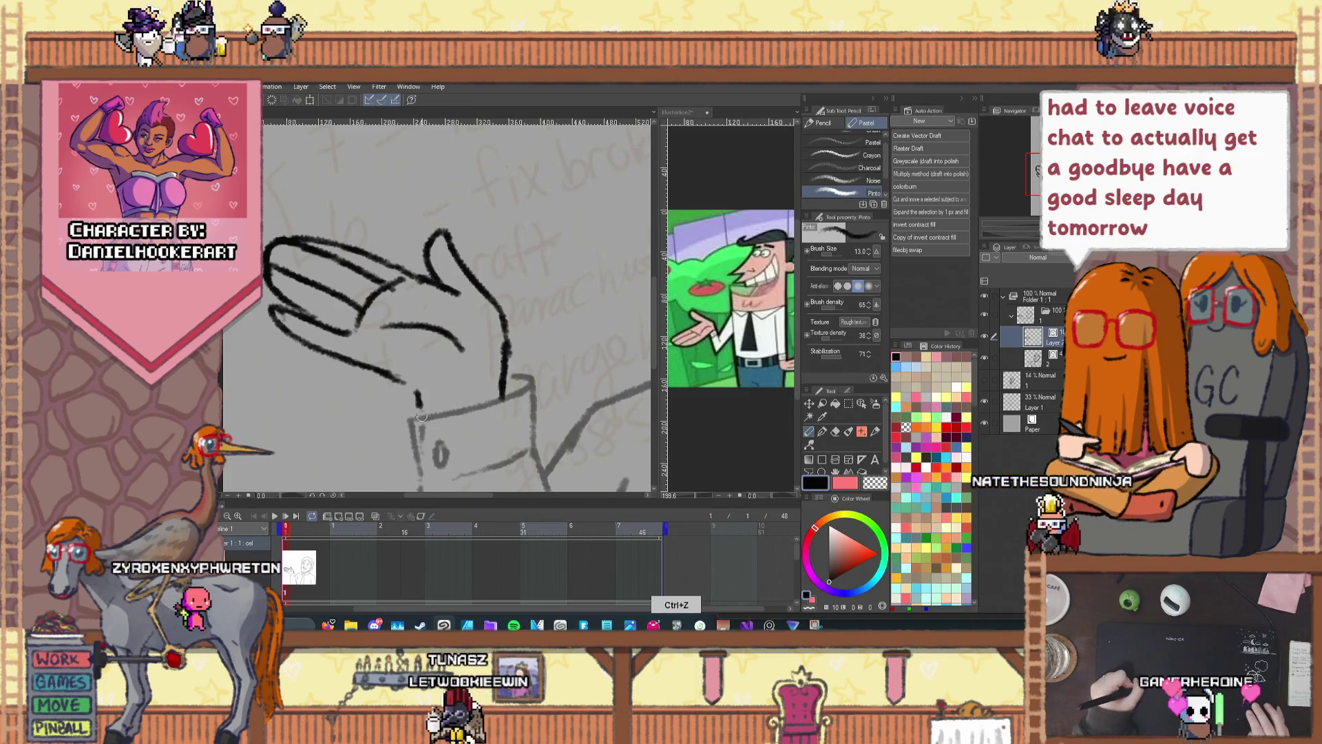
key(ctrl+z)
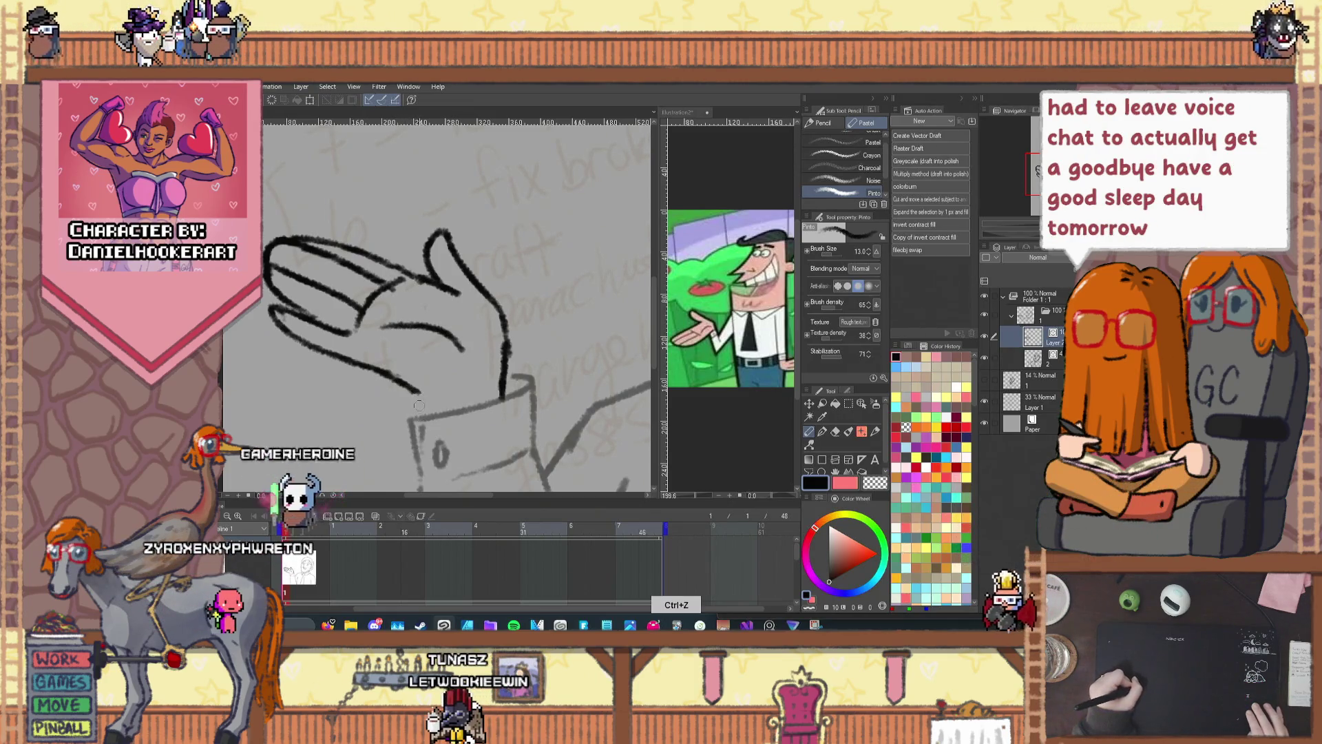
drag(413, 391, 416, 483)
scroll(417, 473, down, 5)
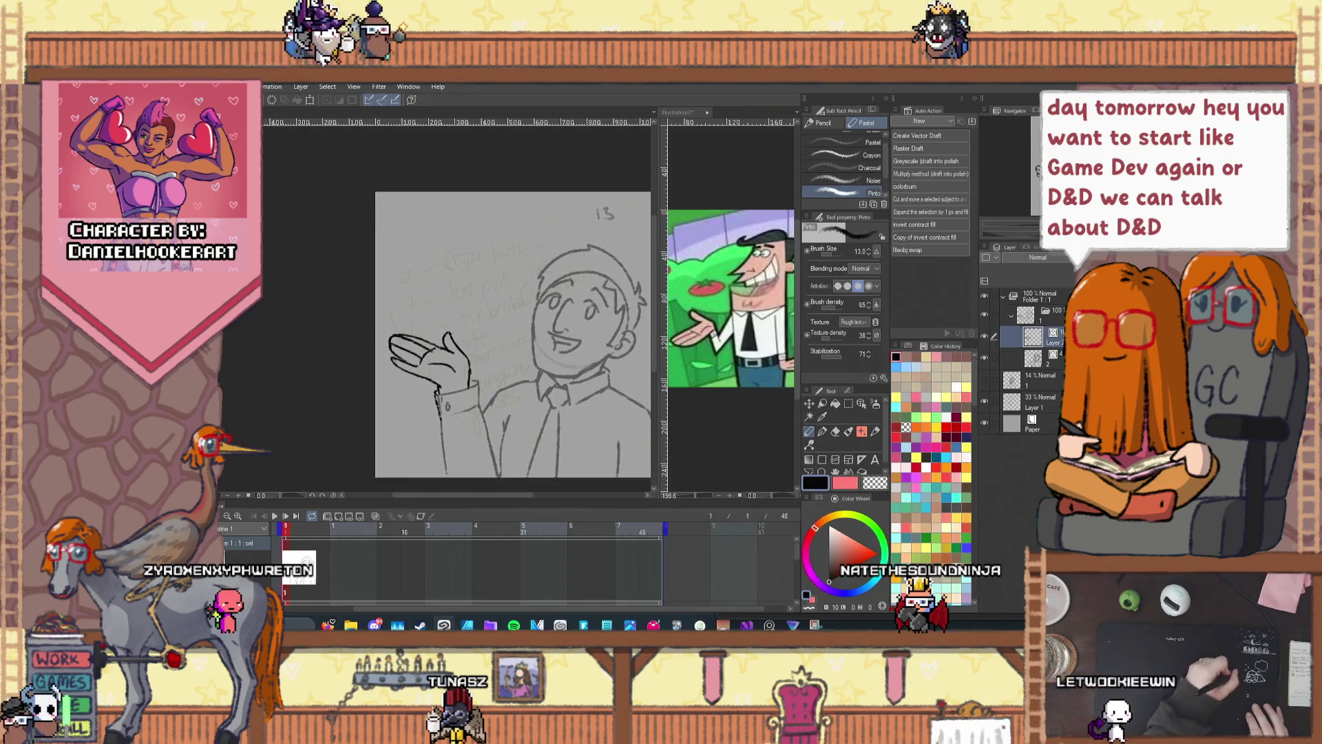
click(1033, 336)
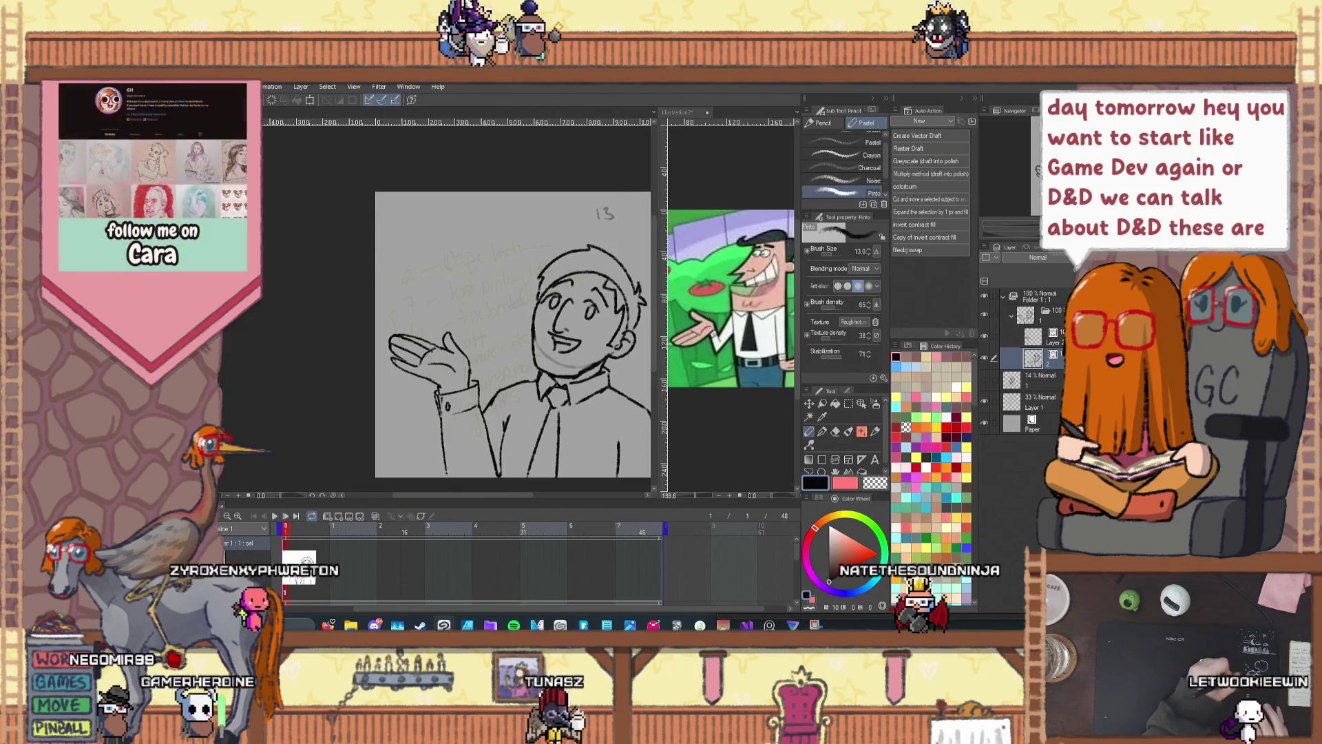
Step: Merge the upper line layer down with Ctrl+E and recentre the drawing
key(ctrl+e)
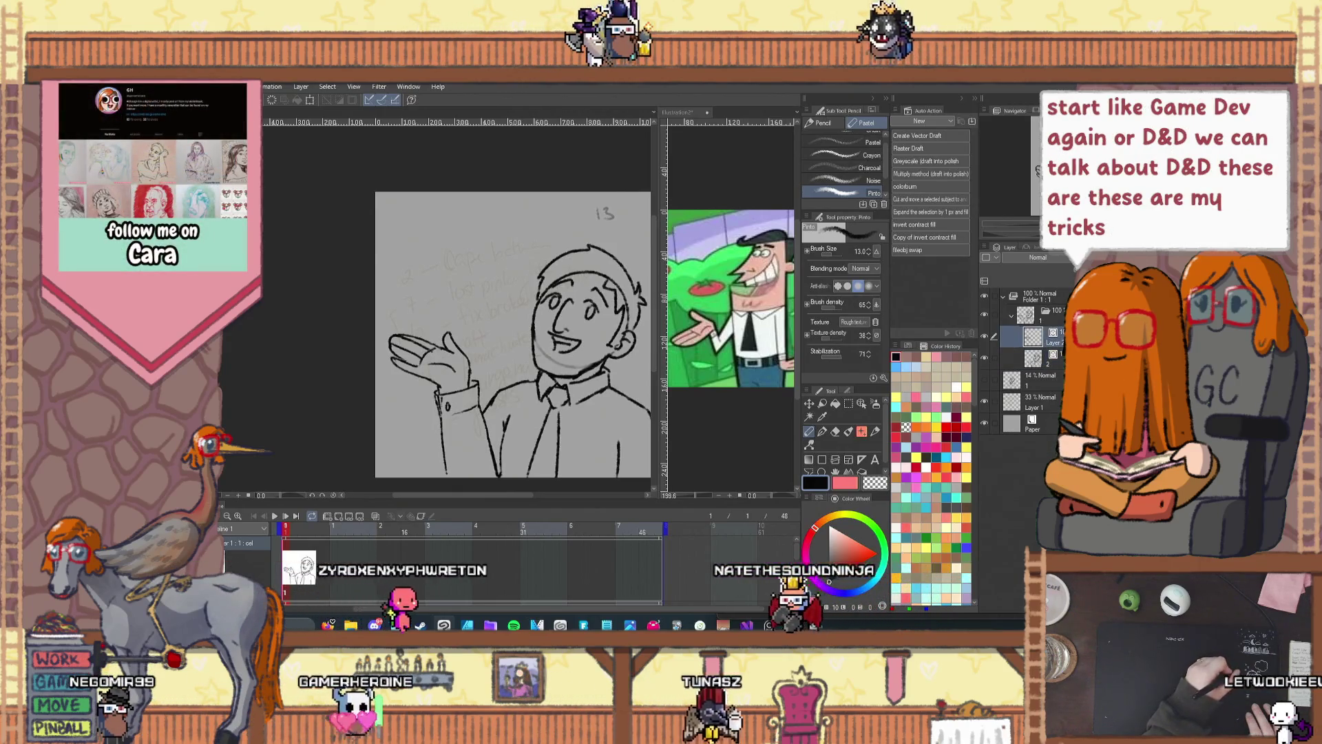
key(space)
mouse_move(576, 366)
mouse_down()
mouse_move(496, 315)
mouse_move(508, 324)
mouse_up()
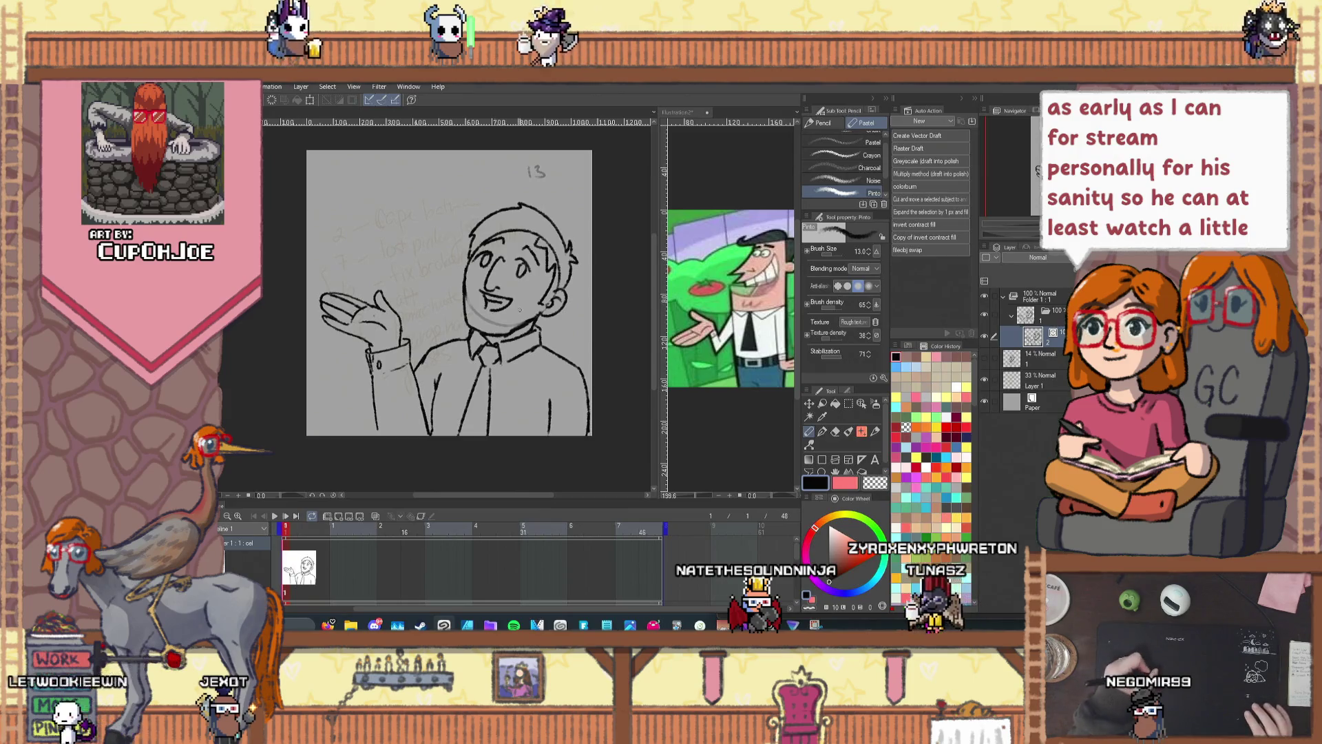
scroll(494, 382, up, 3)
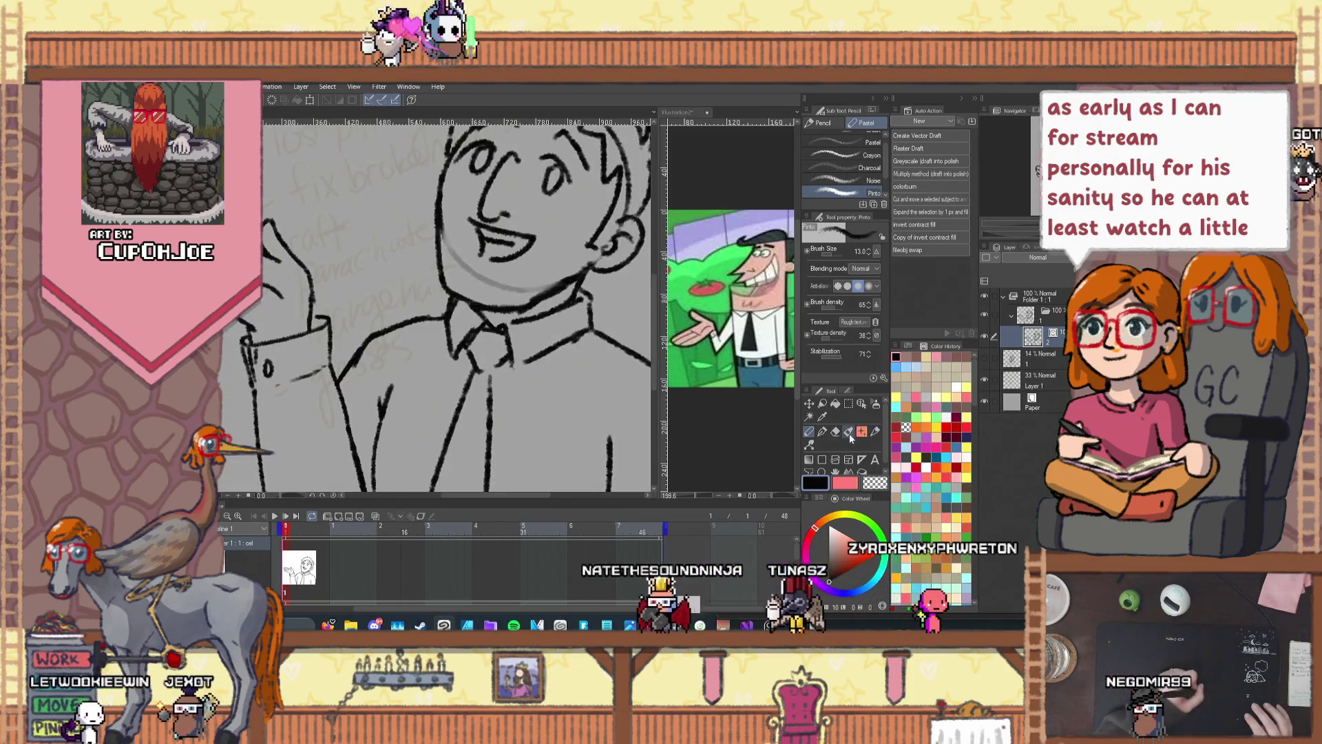
Step: Undo the stroke near the hair and add a line across the eyebrow and eye area
click(811, 444)
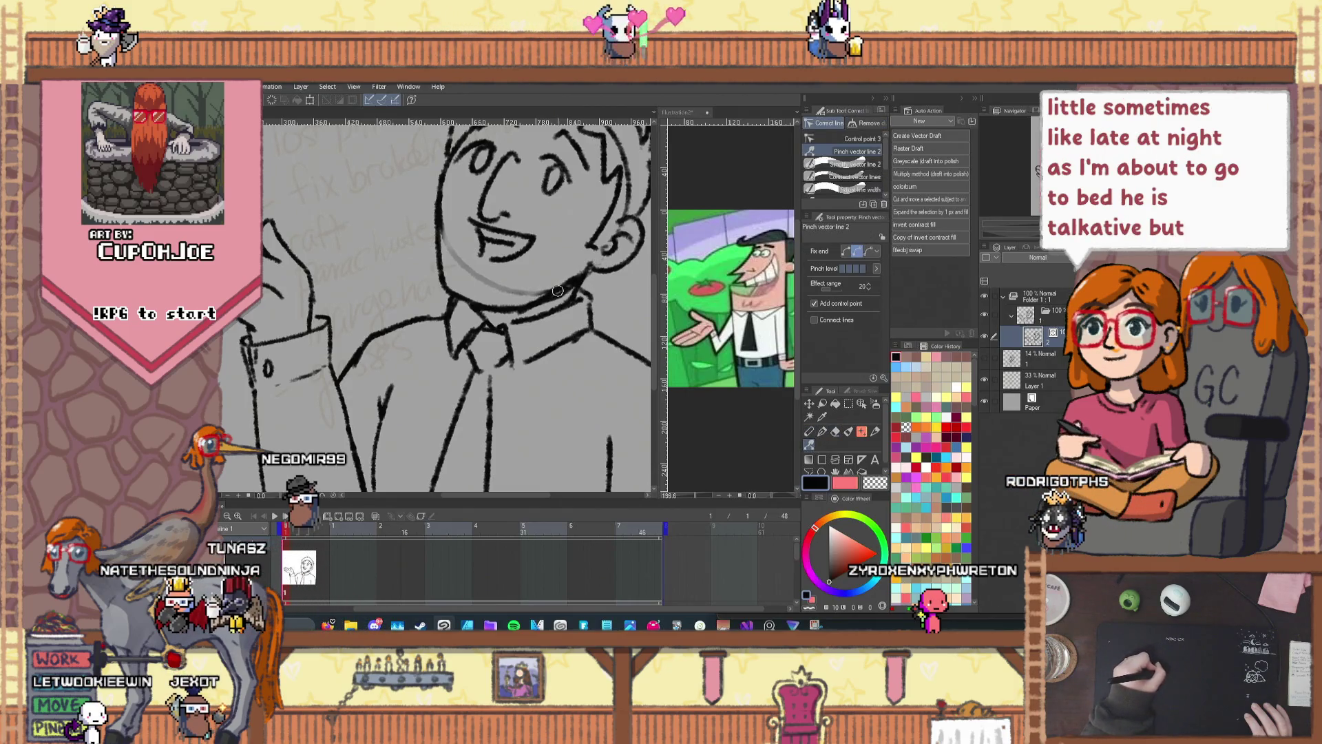
click(861, 404)
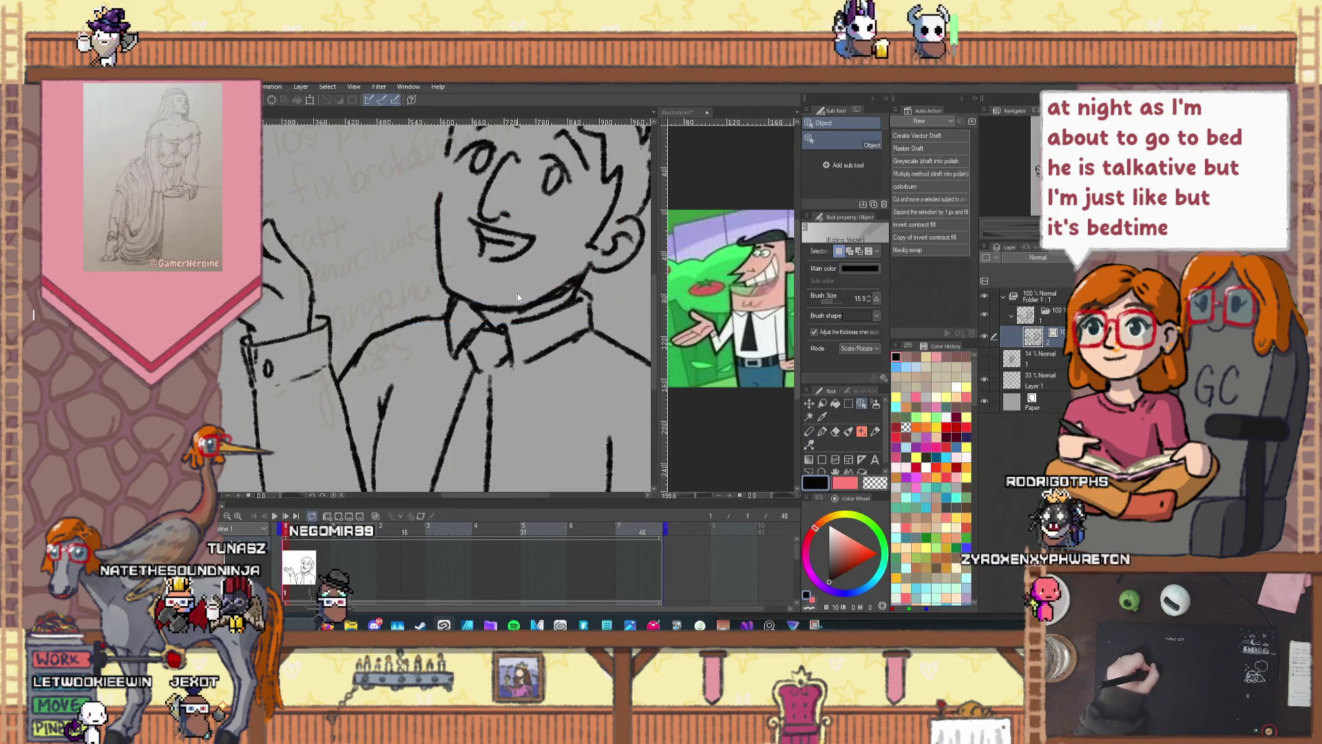
scroll(521, 305, down, 3)
scroll(521, 305, up, 1)
key(p)
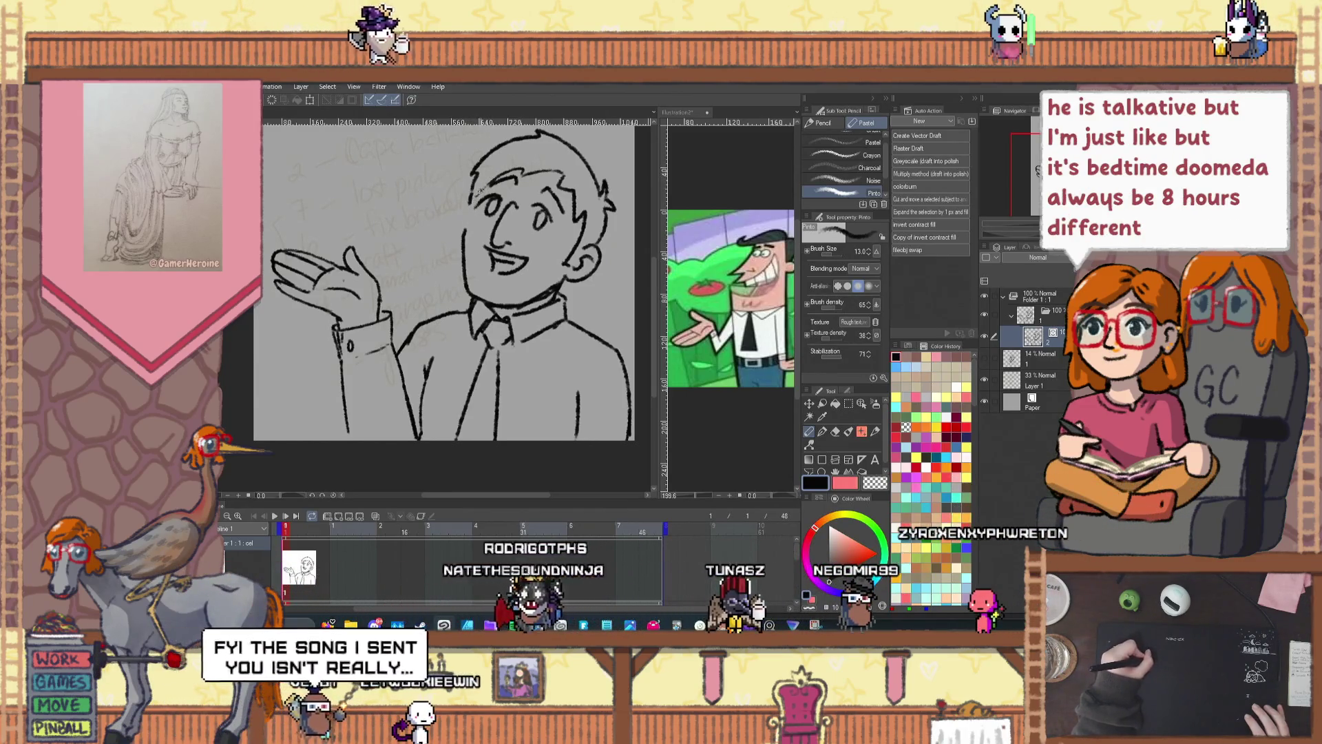
key(ctrl+z)
drag(504, 183, 542, 176)
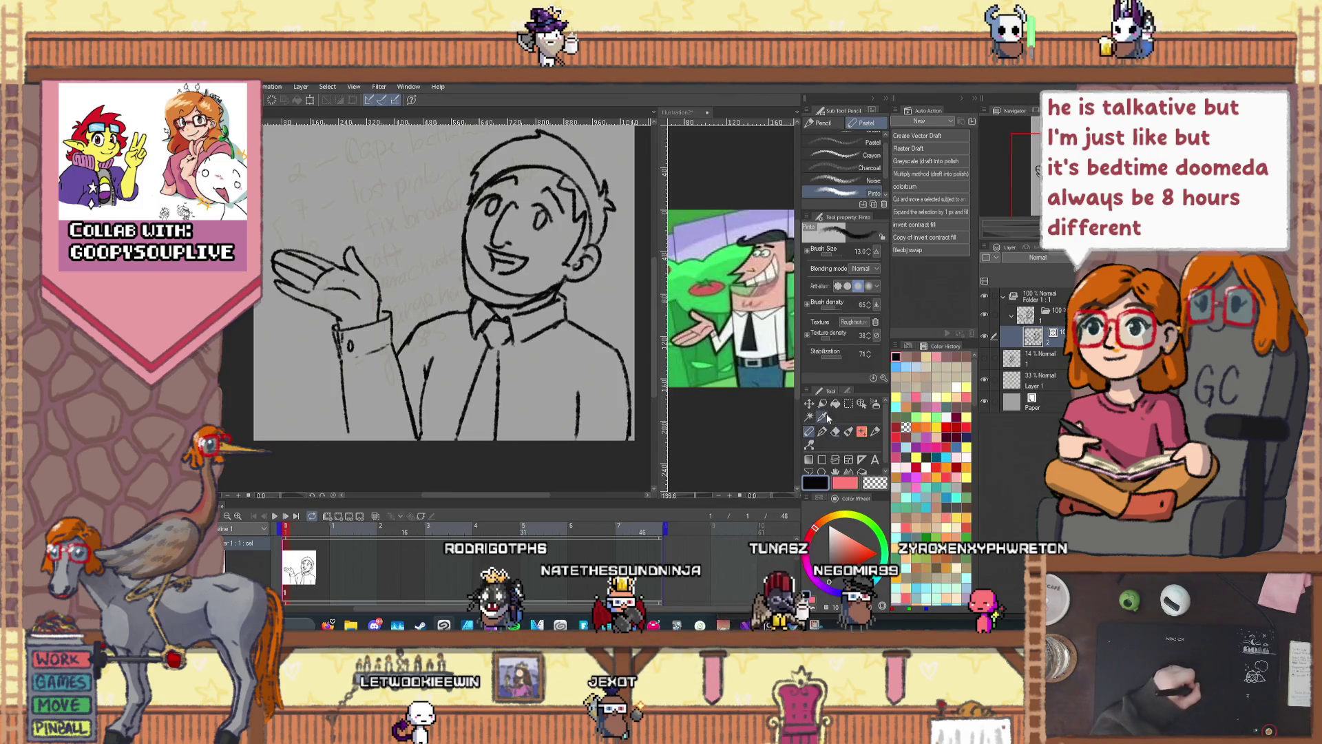
Step: Zoom in on the face and redraw its left contour with a new pencil line
click(863, 404)
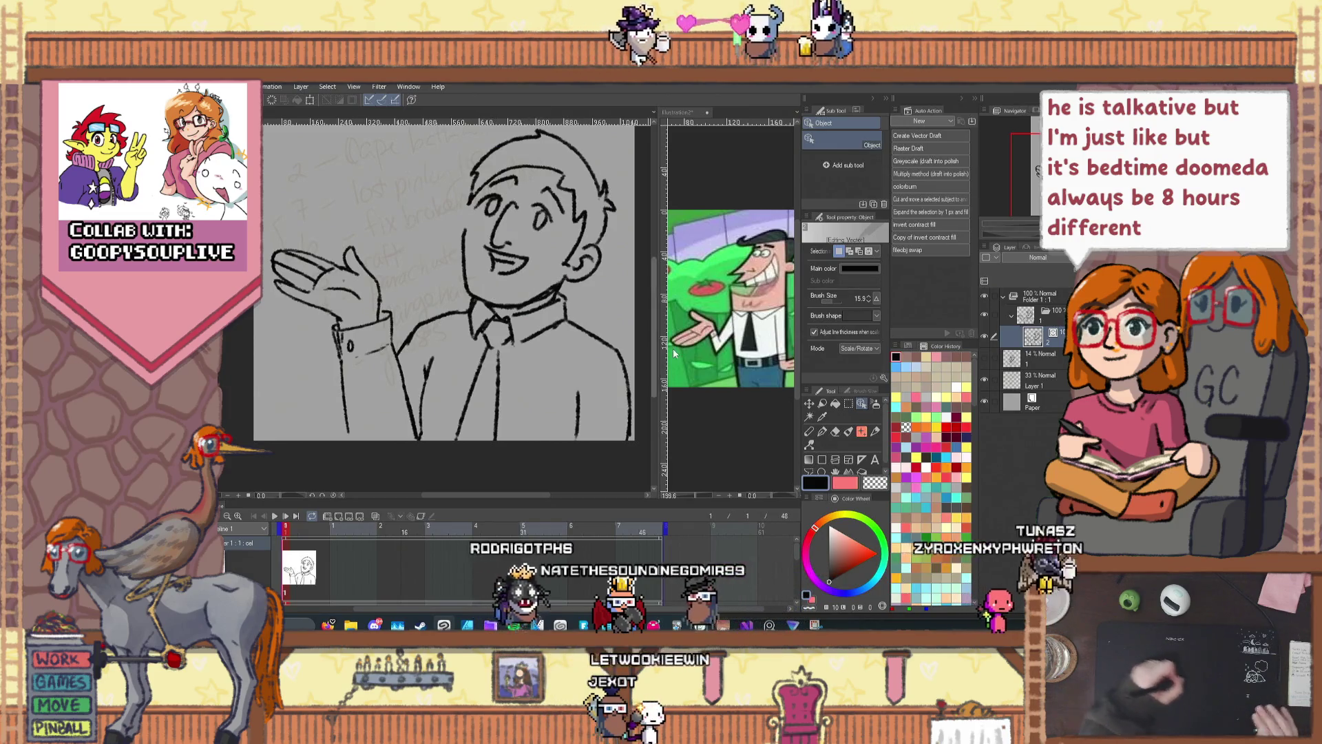
click(810, 431)
key(ctrl+plus)
key(ctrl+plus)
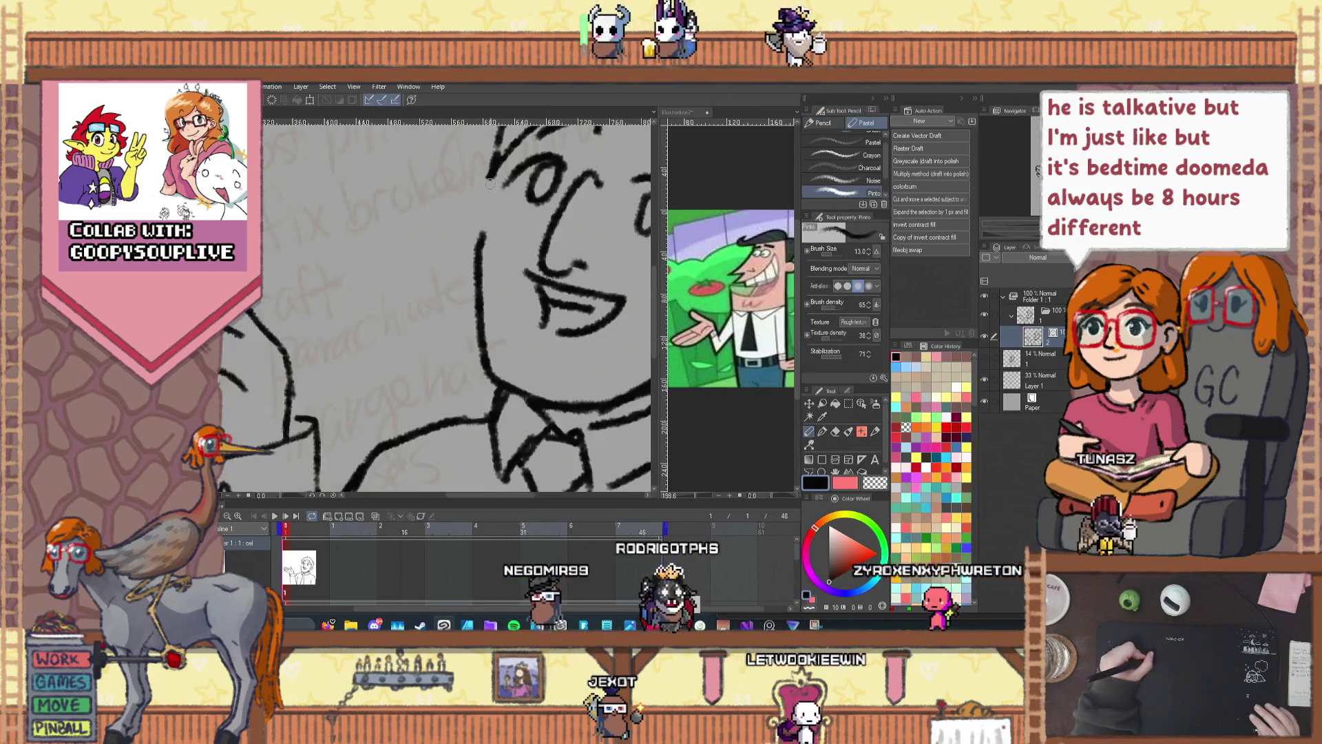
key(ctrl+z)
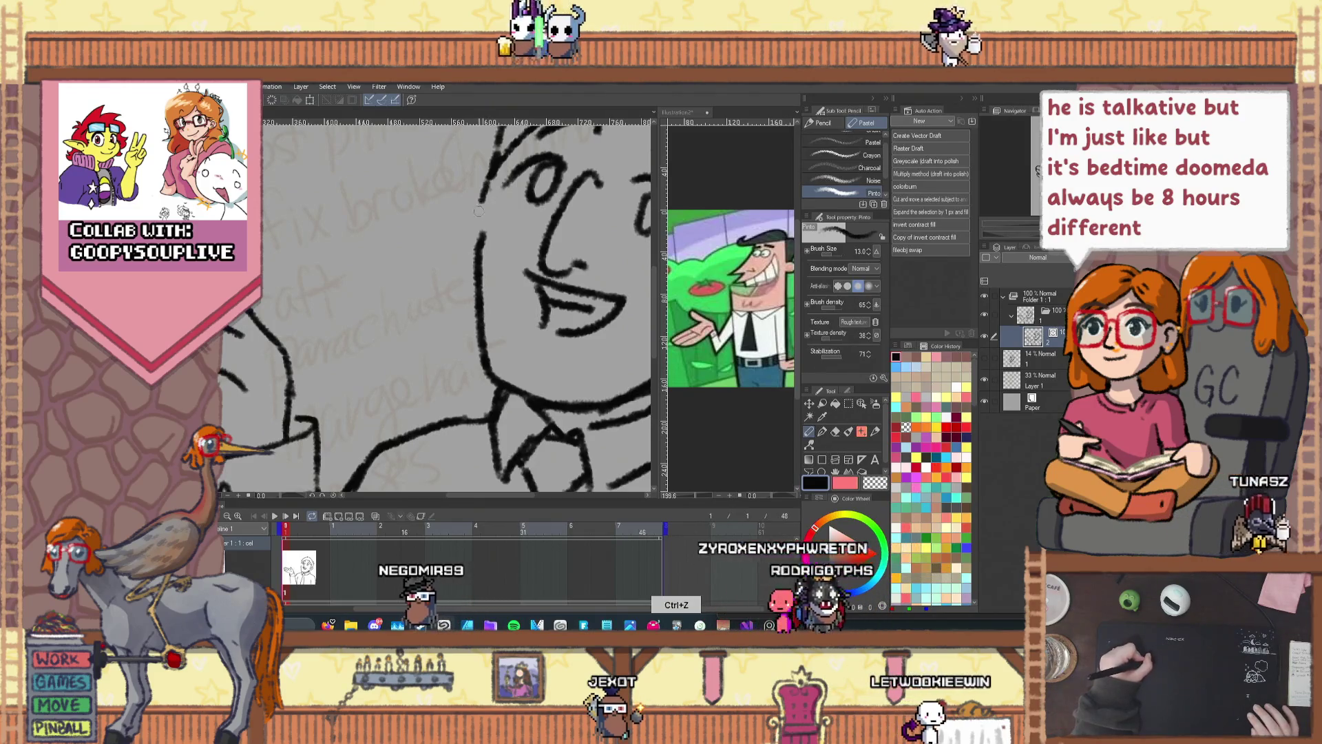
key(ctrl+minus)
key(ctrl+minus)
key(ctrl+plus)
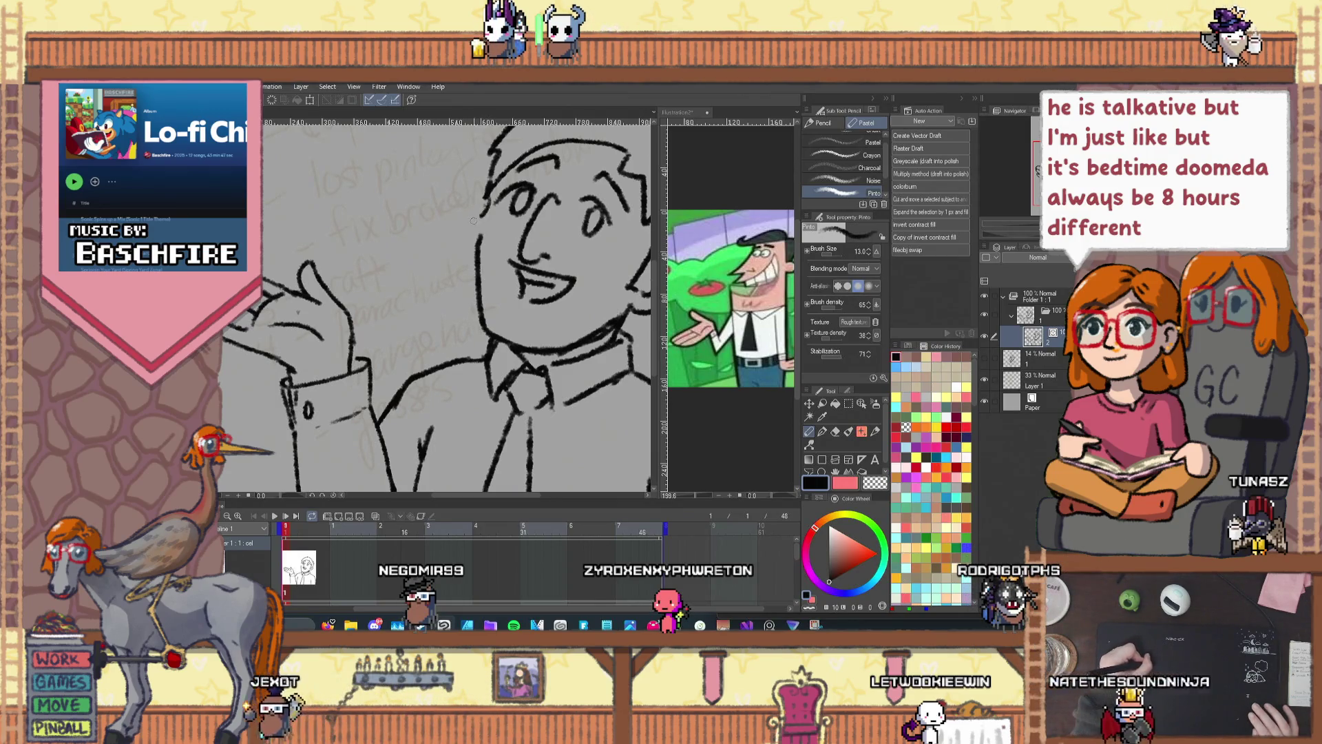
drag(467, 233, 475, 303)
key(ctrl+minus)
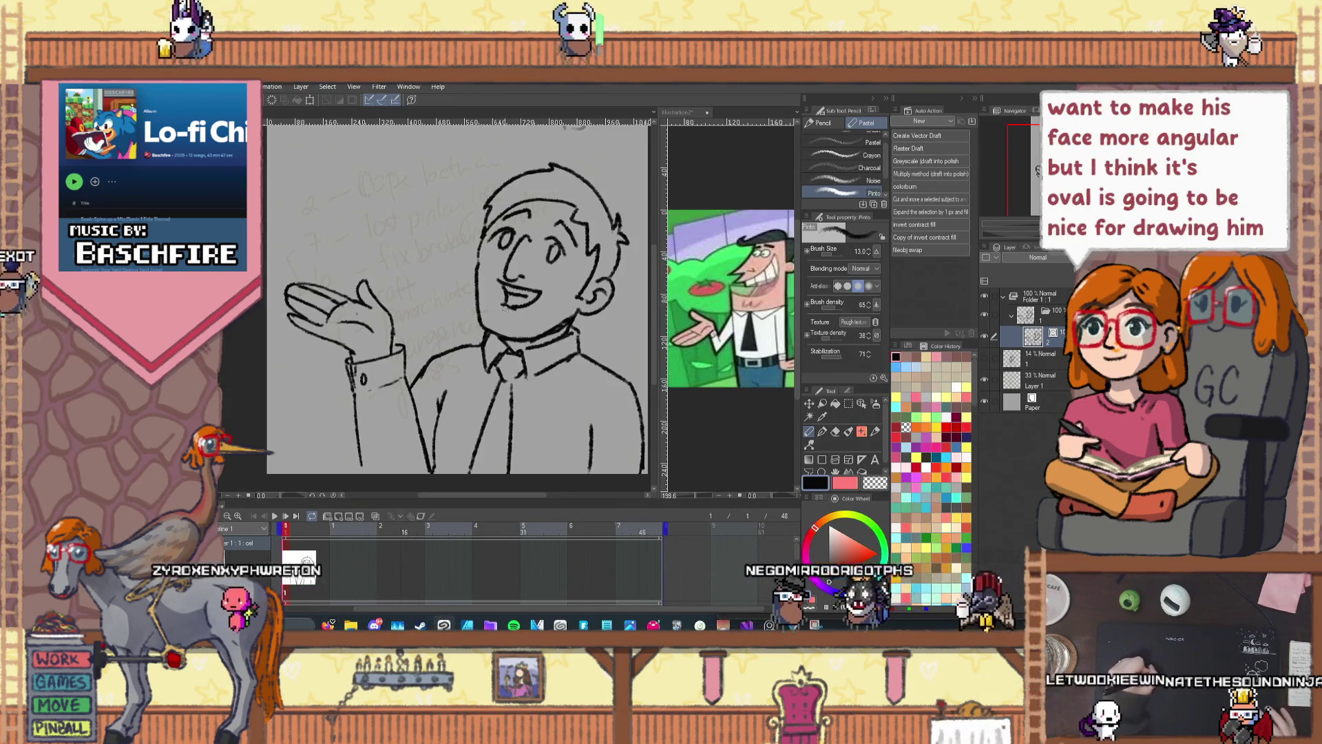
Step: Undo the new left face line and a trial line beside the nose, keeping the oval face
key(ctrl+z)
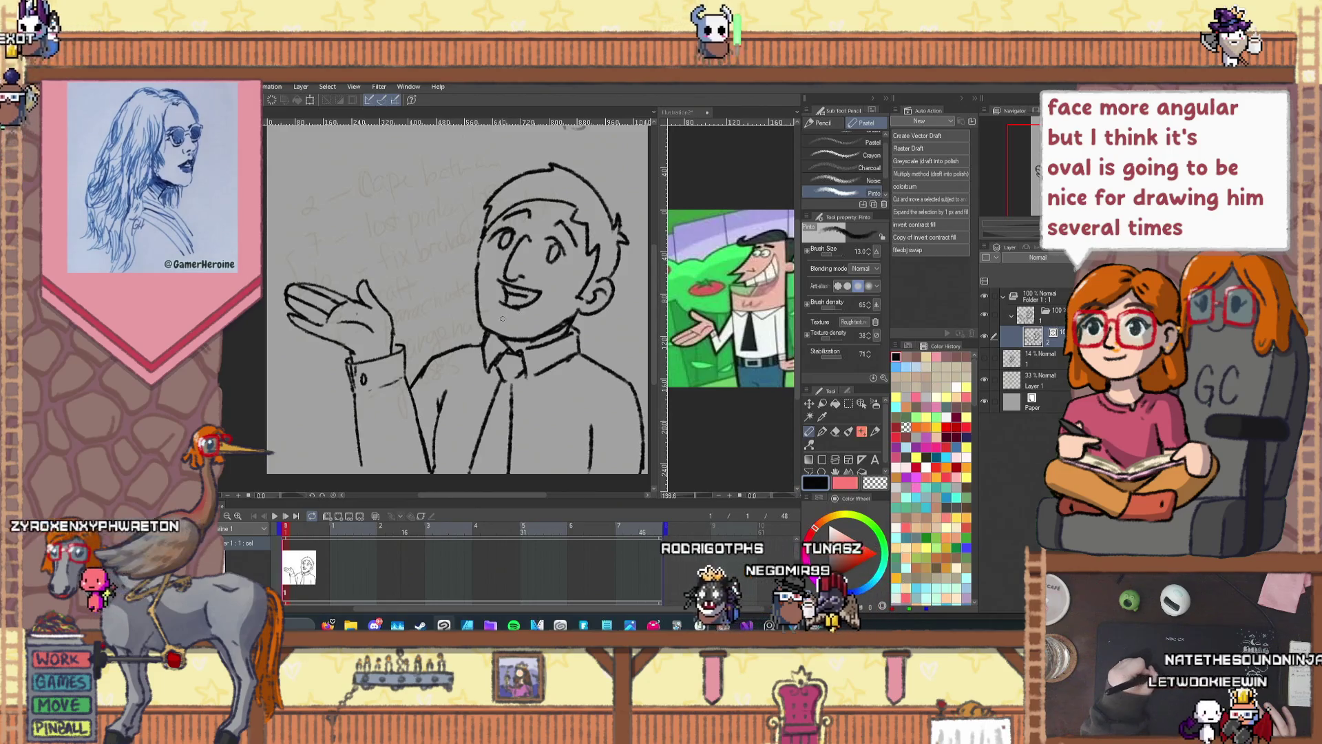
scroll(553, 252, up, 3)
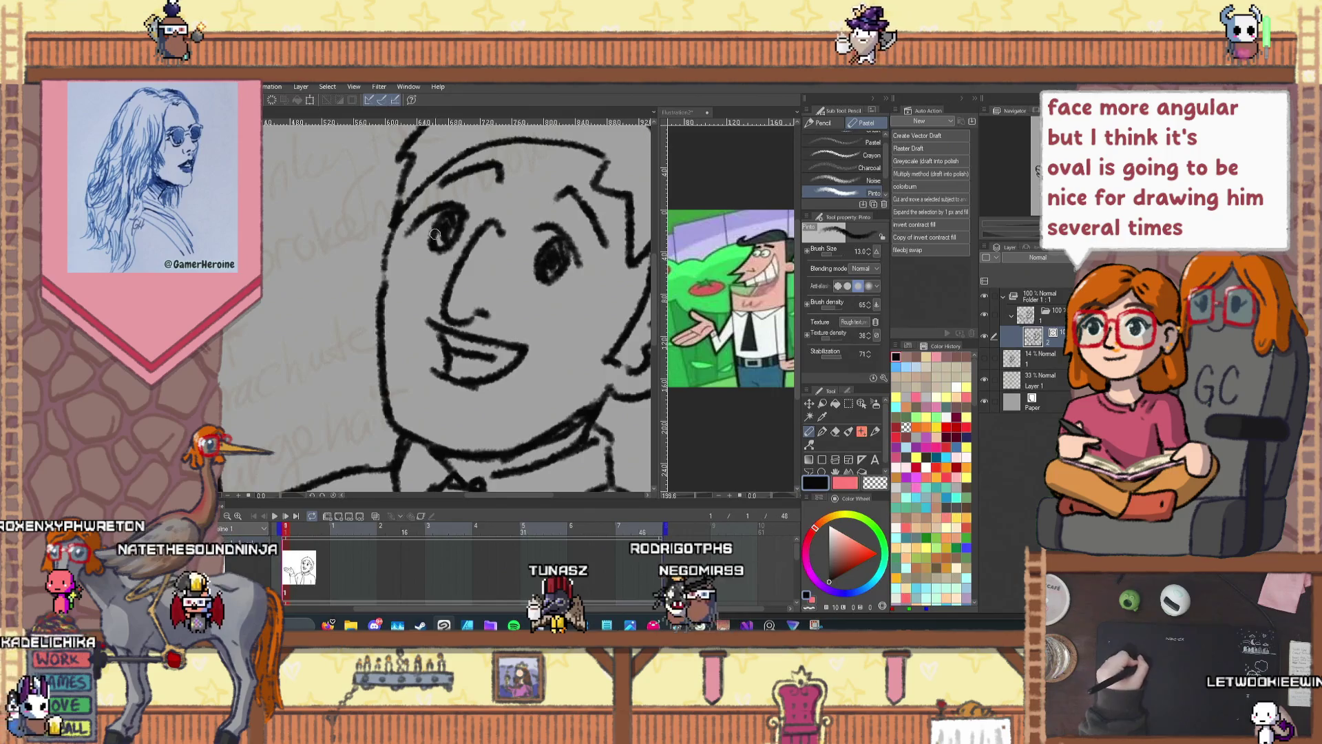
scroll(438, 224, down, 3)
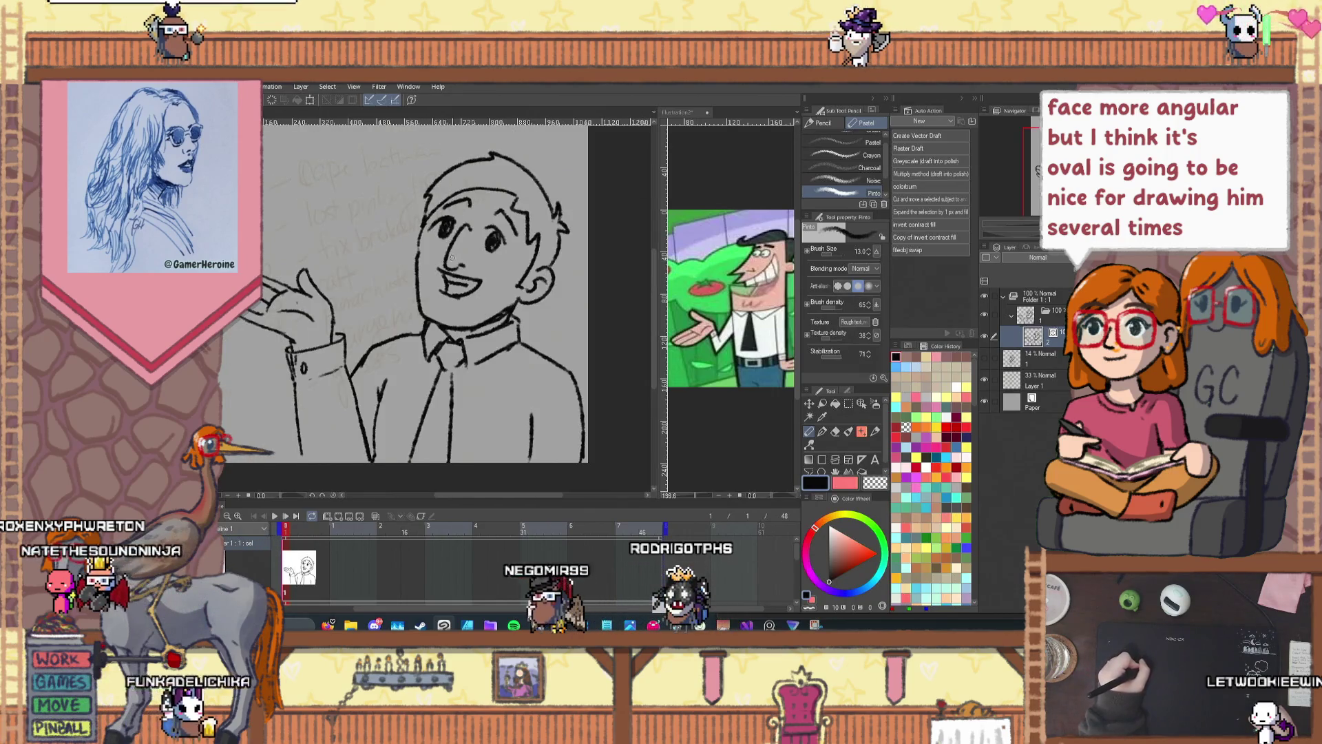
scroll(453, 258, up, 3)
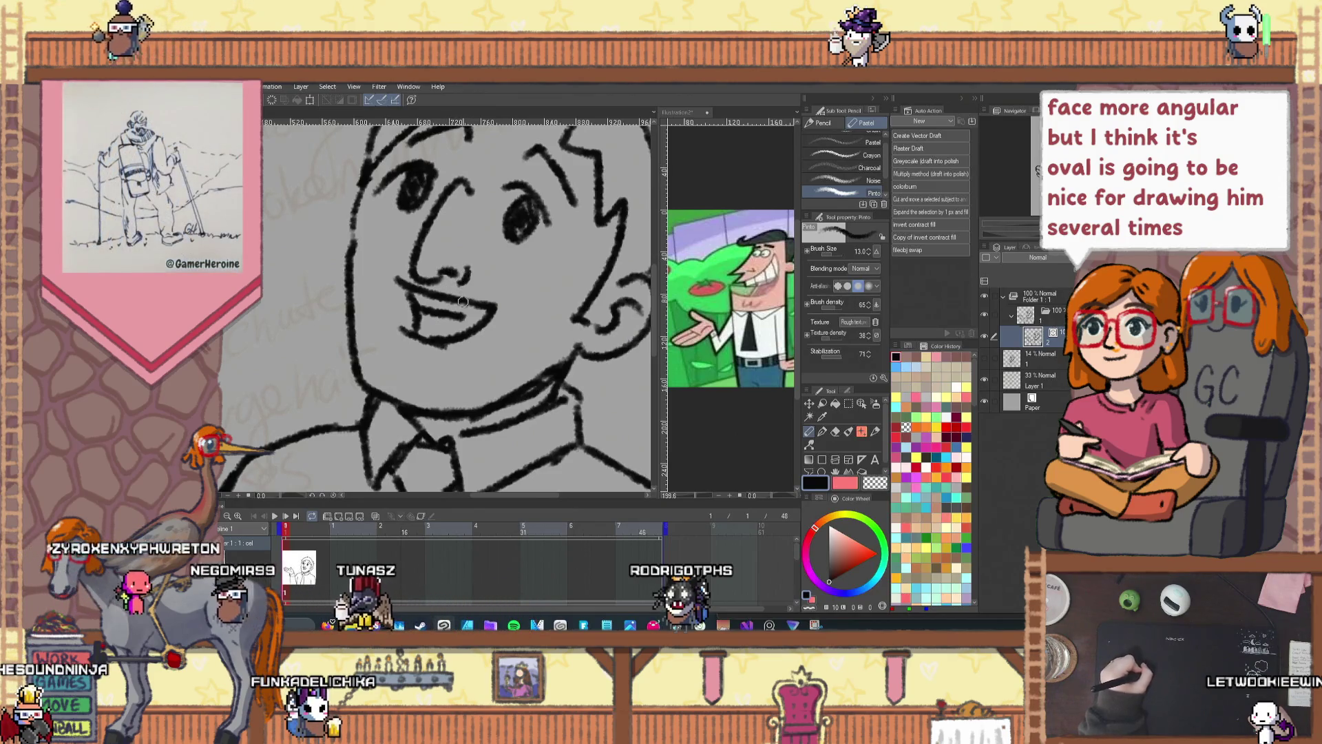
scroll(456, 304, down, 3)
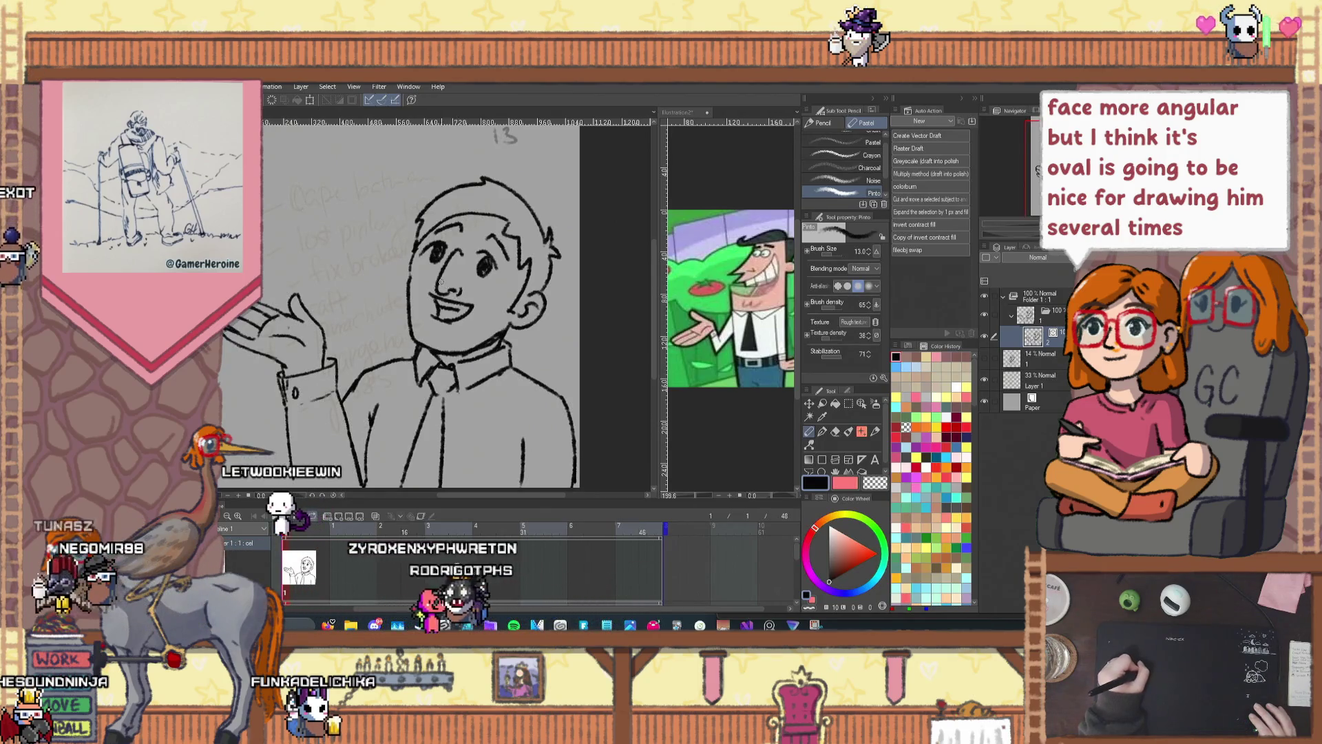
scroll(435, 281, up, 3)
key(ctrl+z)
drag(435, 280, 429, 306)
scroll(453, 320, down, 1)
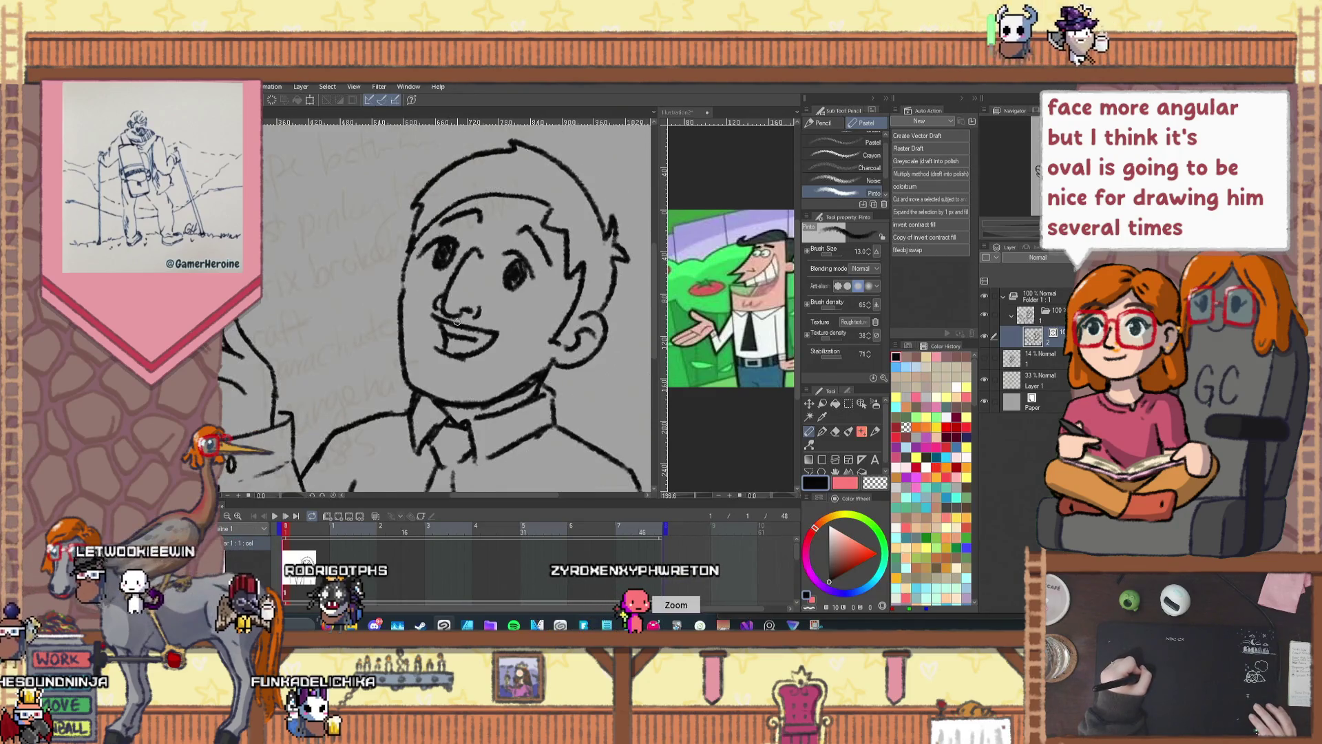
key(ctrl+z)
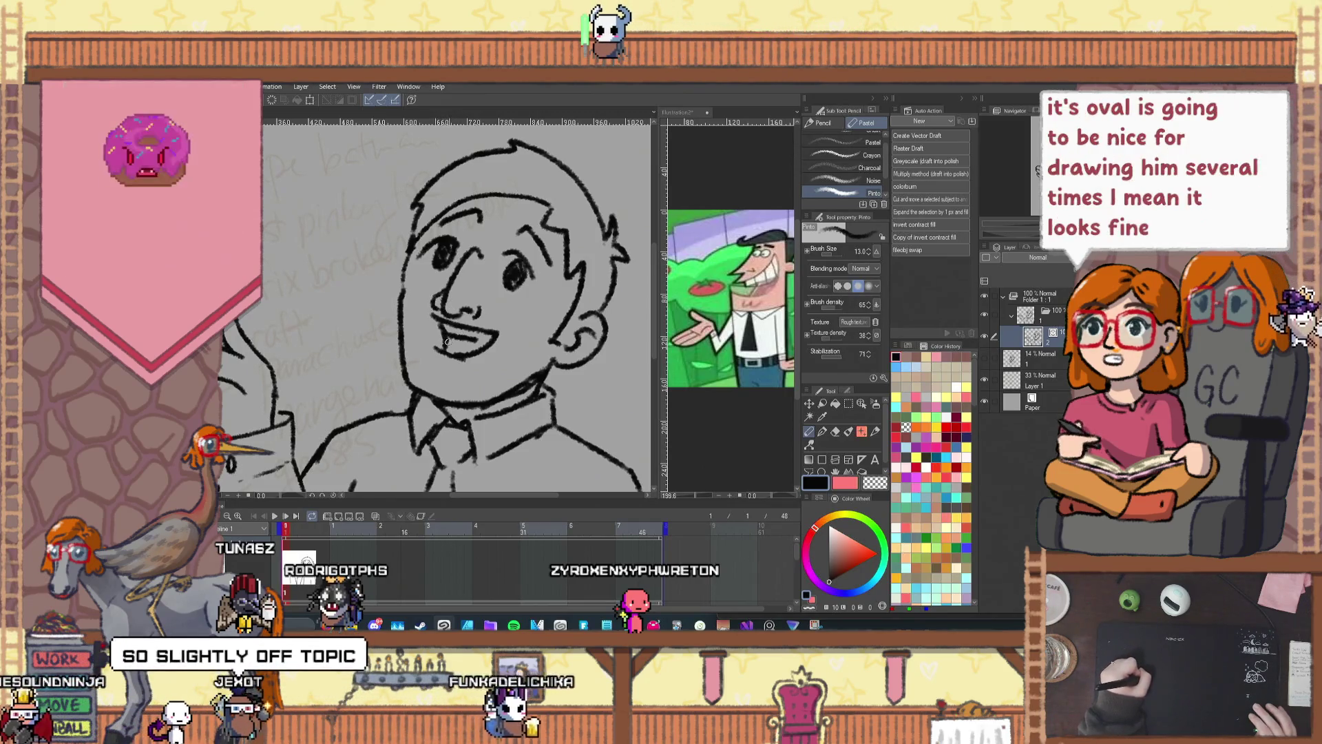
scroll(446, 342, down, 2)
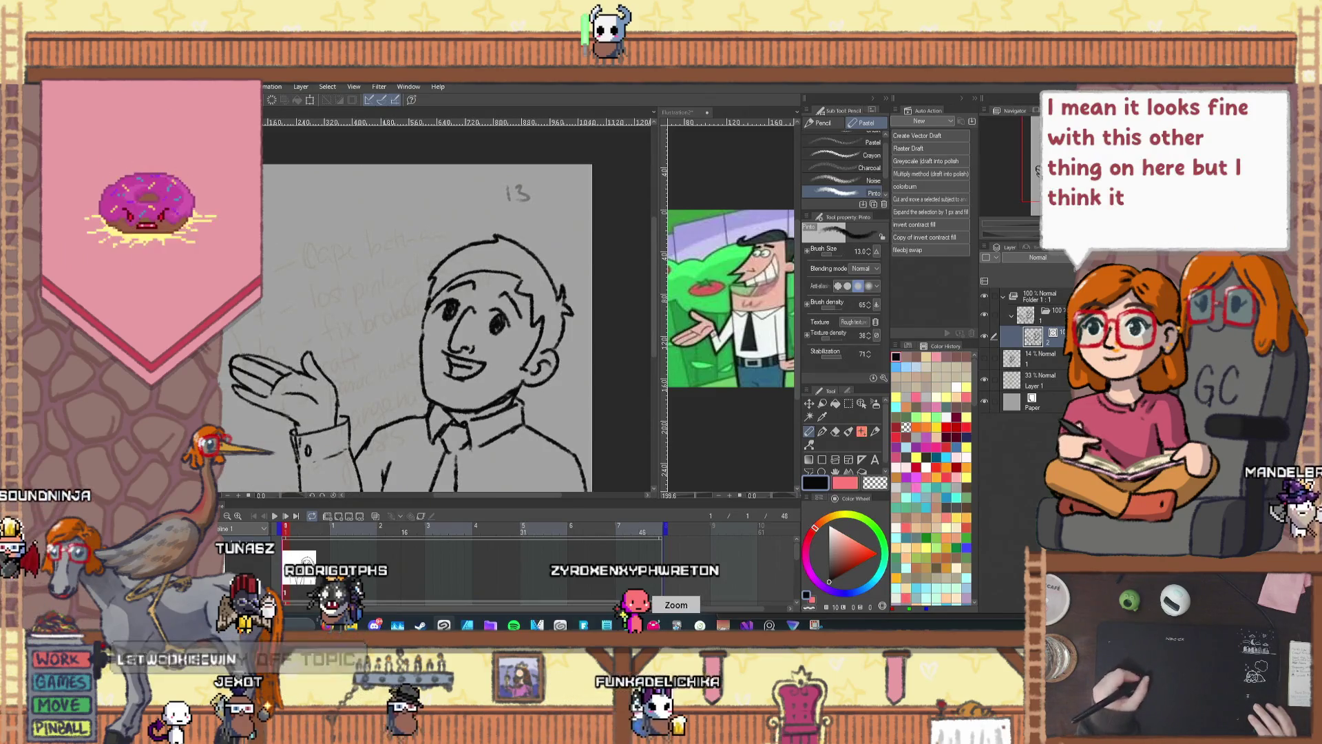
drag(434, 427, 443, 401)
key(p)
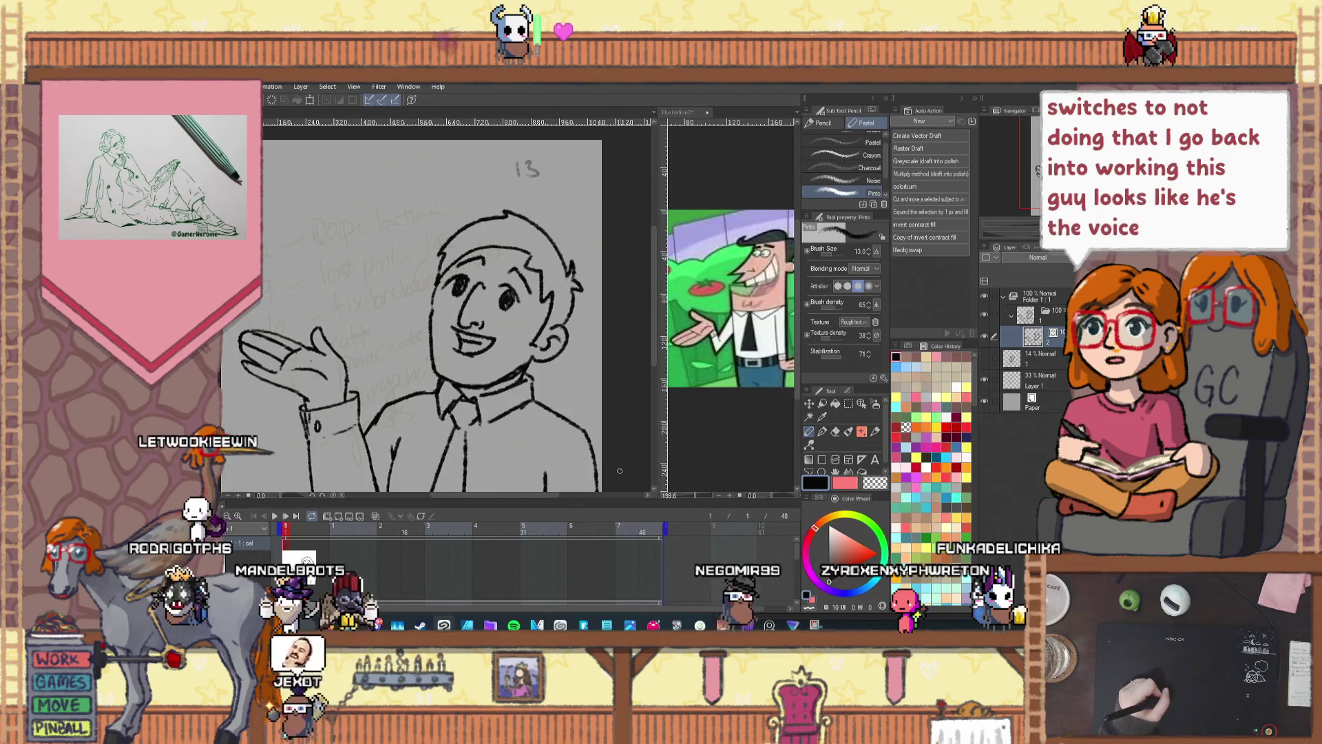
scroll(388, 434, down, 2)
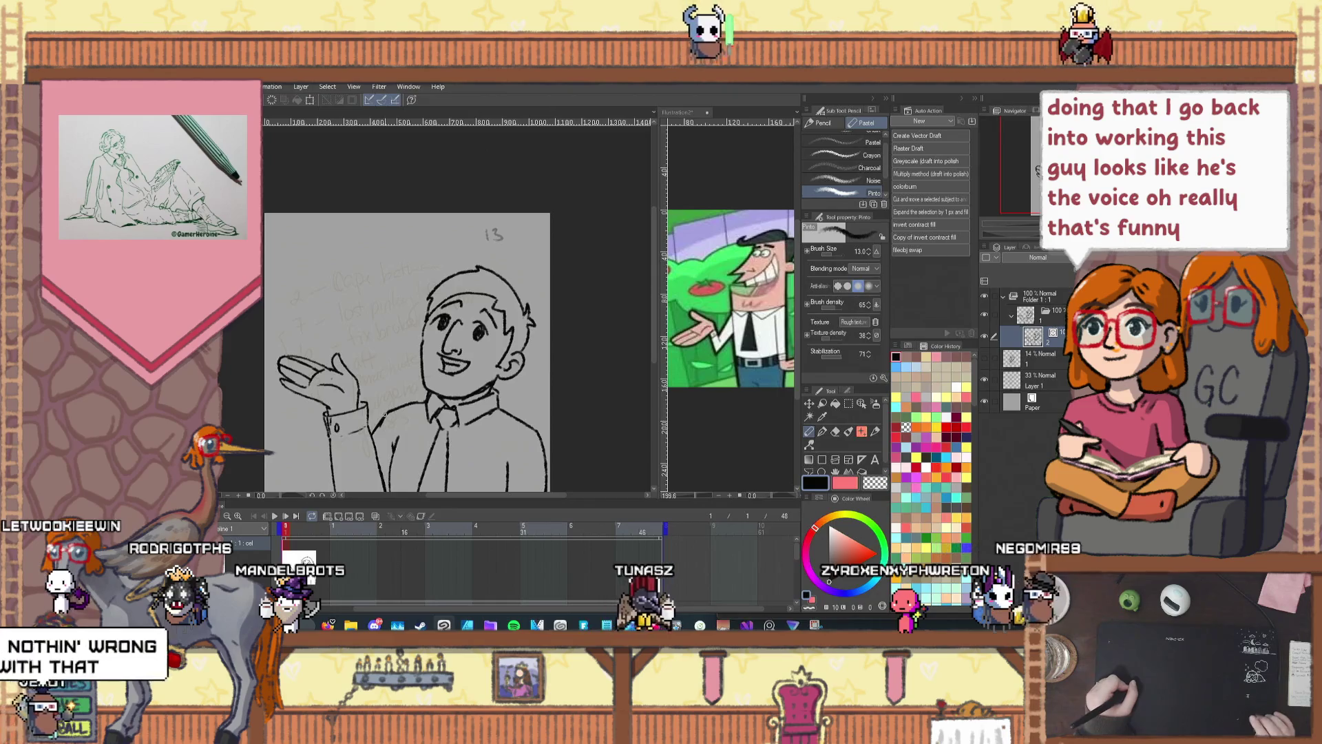
drag(384, 414, 365, 361)
scroll(380, 375, up, 3)
key(h)
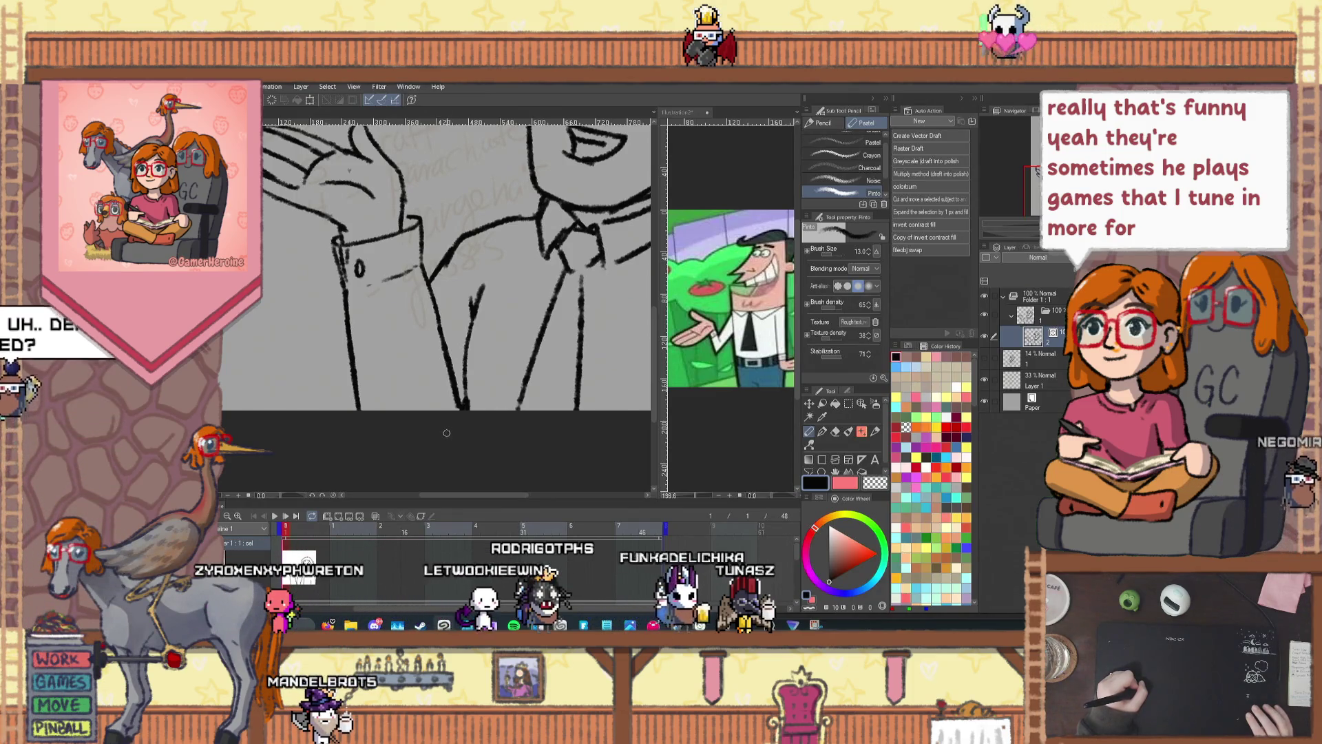
scroll(447, 434, down, 2)
scroll(467, 283, up, 3)
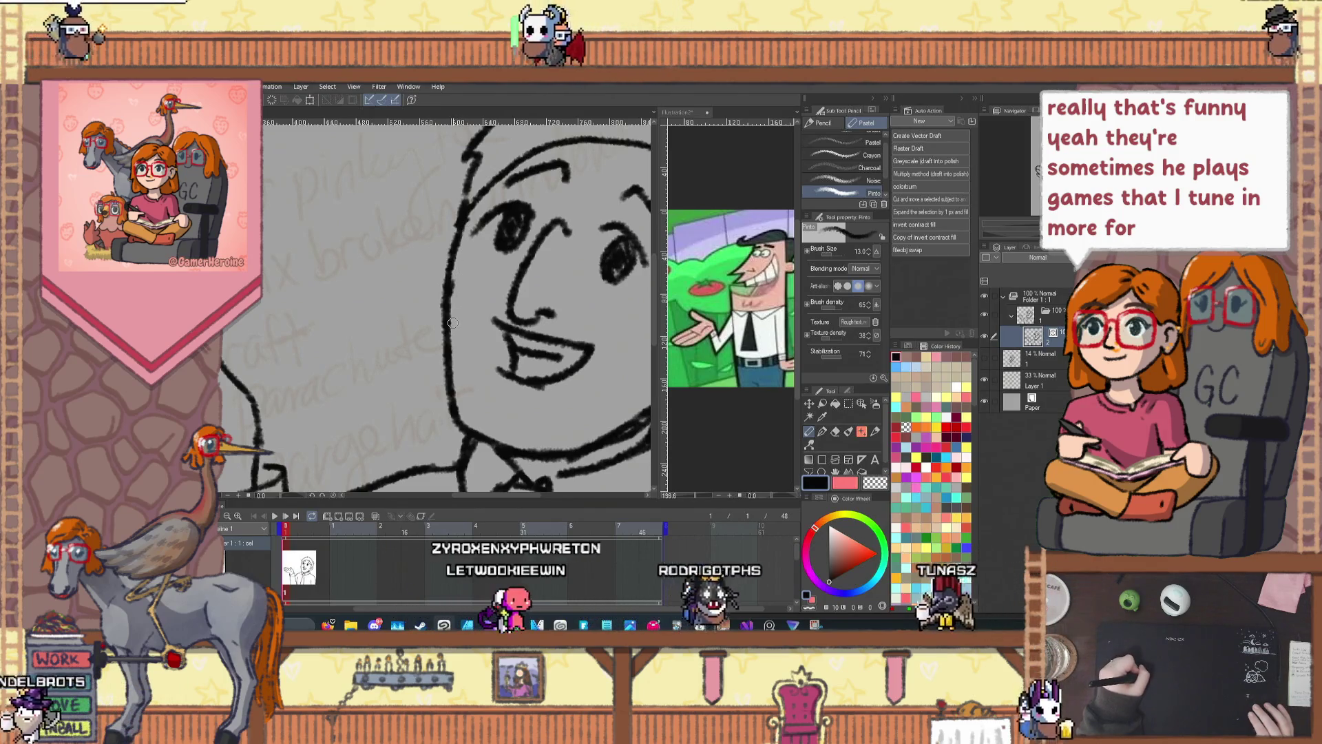
scroll(456, 324, down, 3)
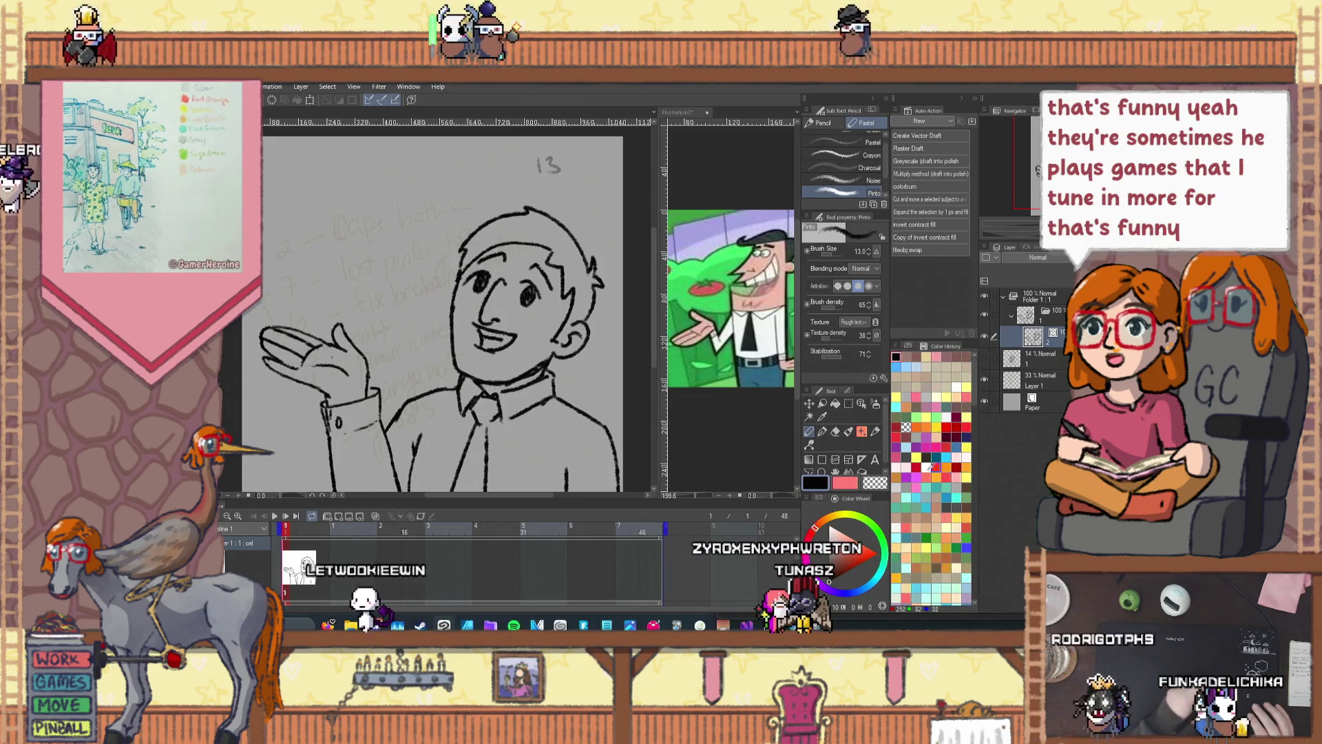
key(m)
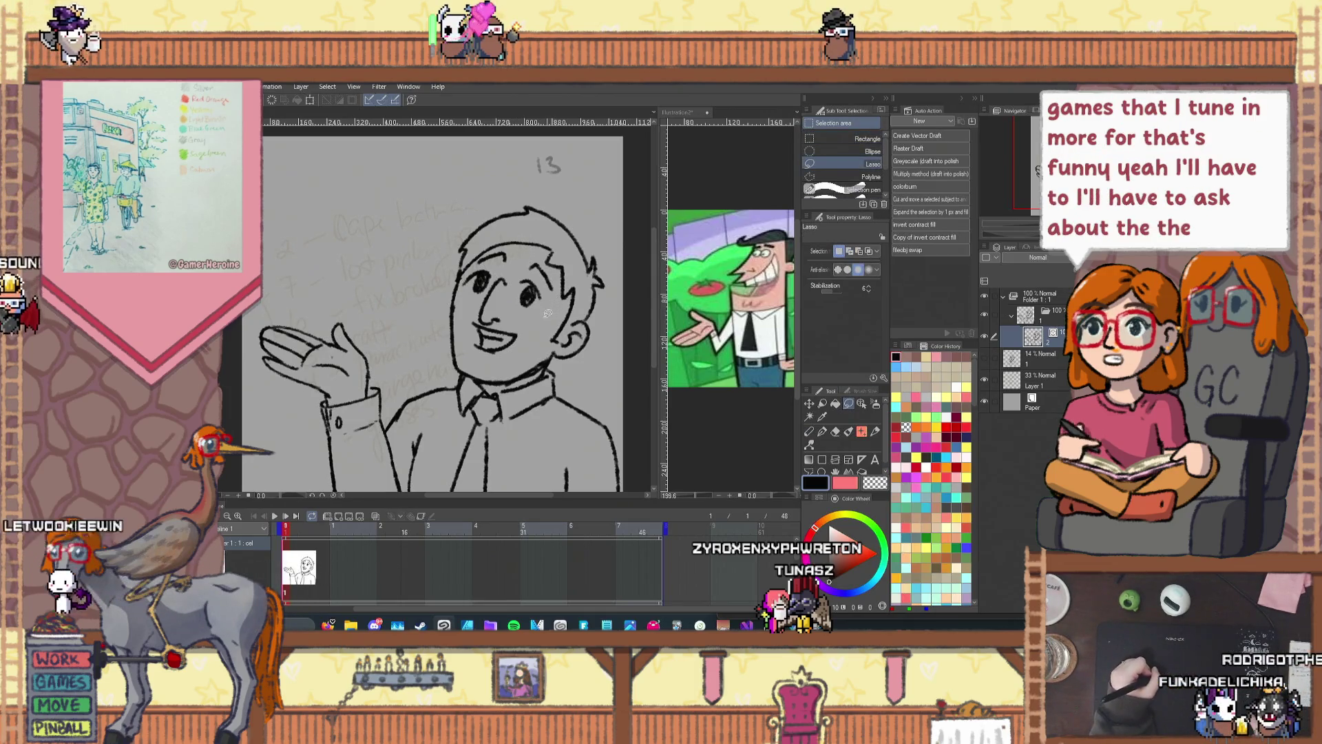
Step: Lasso the face, shift it slightly down-left, rotate it about −1.3°, and commit
scroll(511, 358, up, 2)
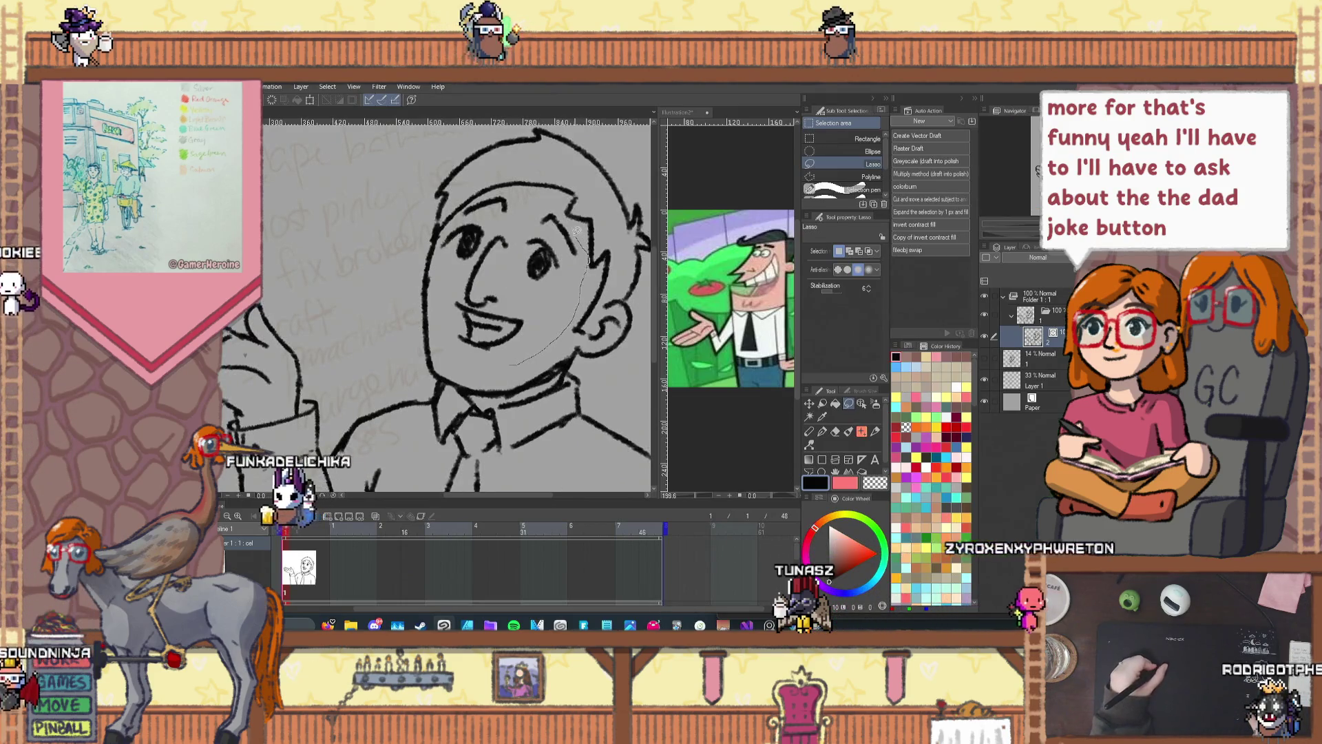
mouse_move(503, 354)
mouse_down()
mouse_move(584, 242)
mouse_move(563, 207)
mouse_move(468, 200)
mouse_move(438, 238)
mouse_move(435, 329)
mouse_move(455, 348)
mouse_up()
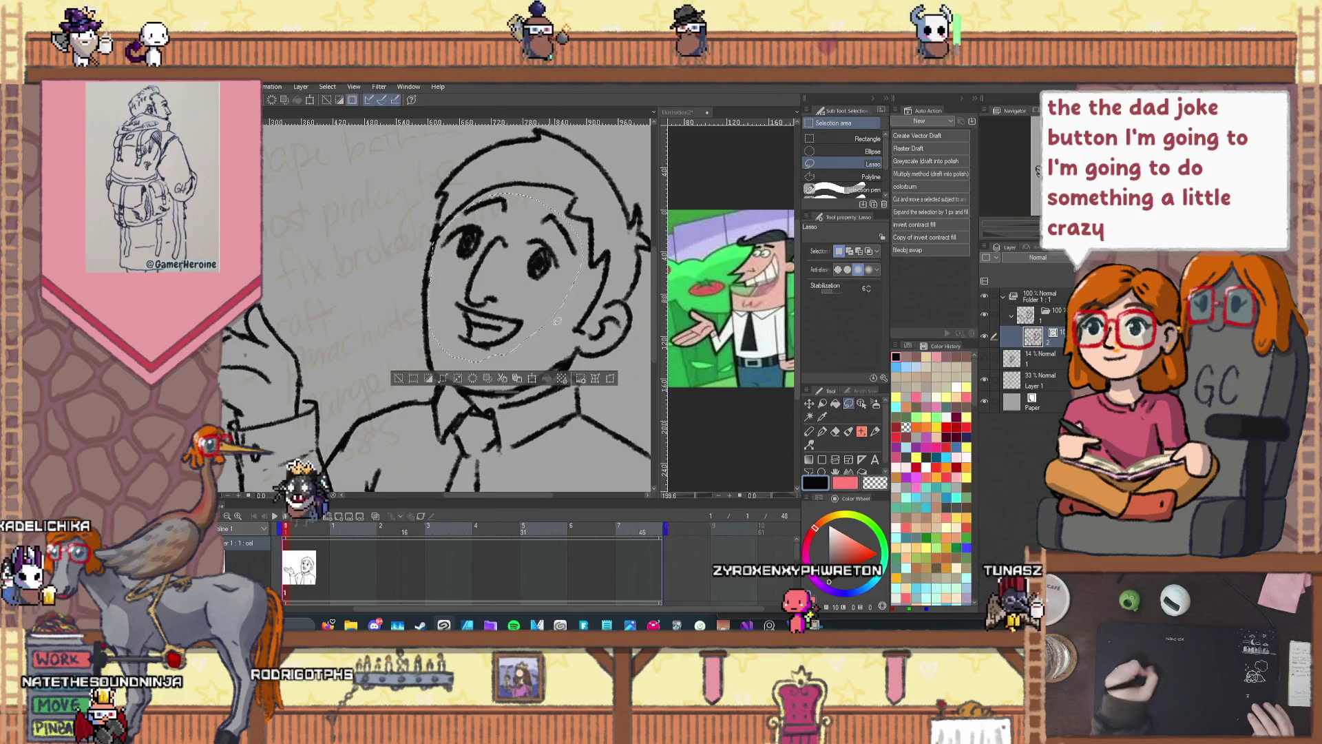
key(ctrl+t)
drag(494, 295, 491, 310)
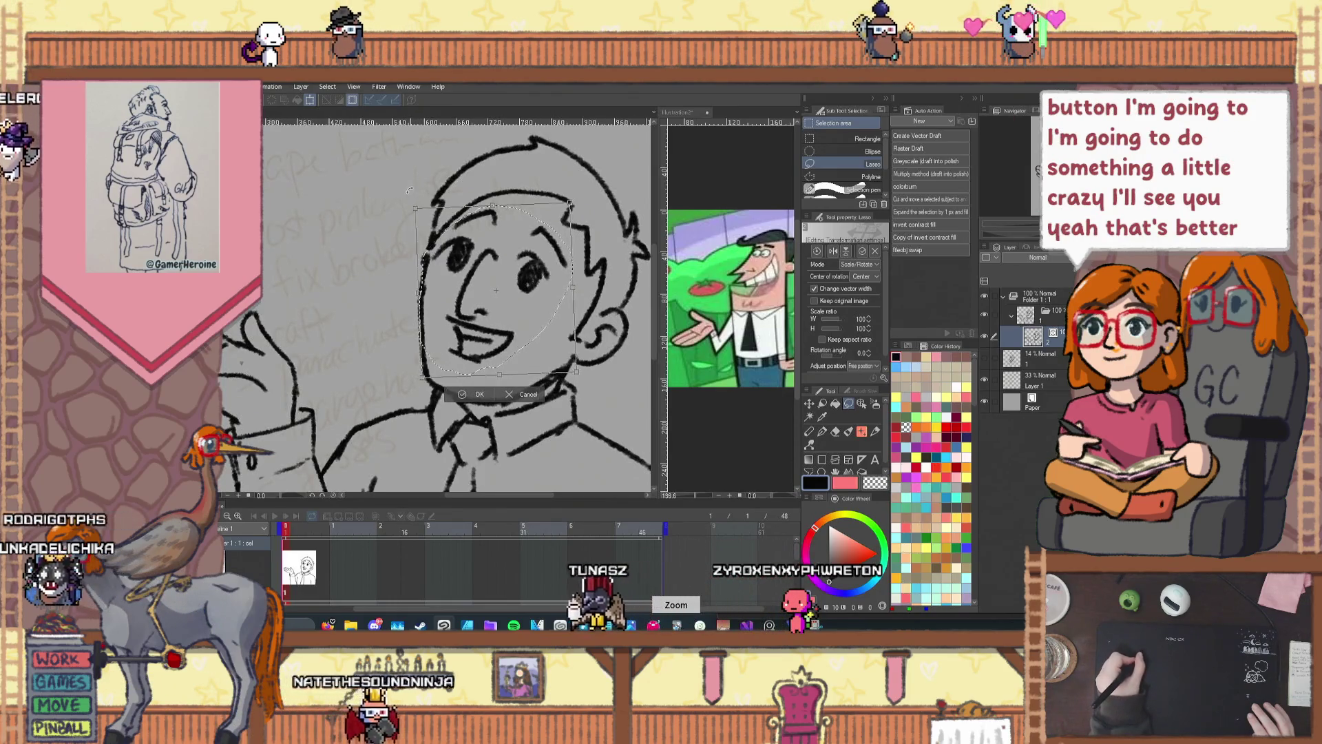
drag(435, 215, 411, 190)
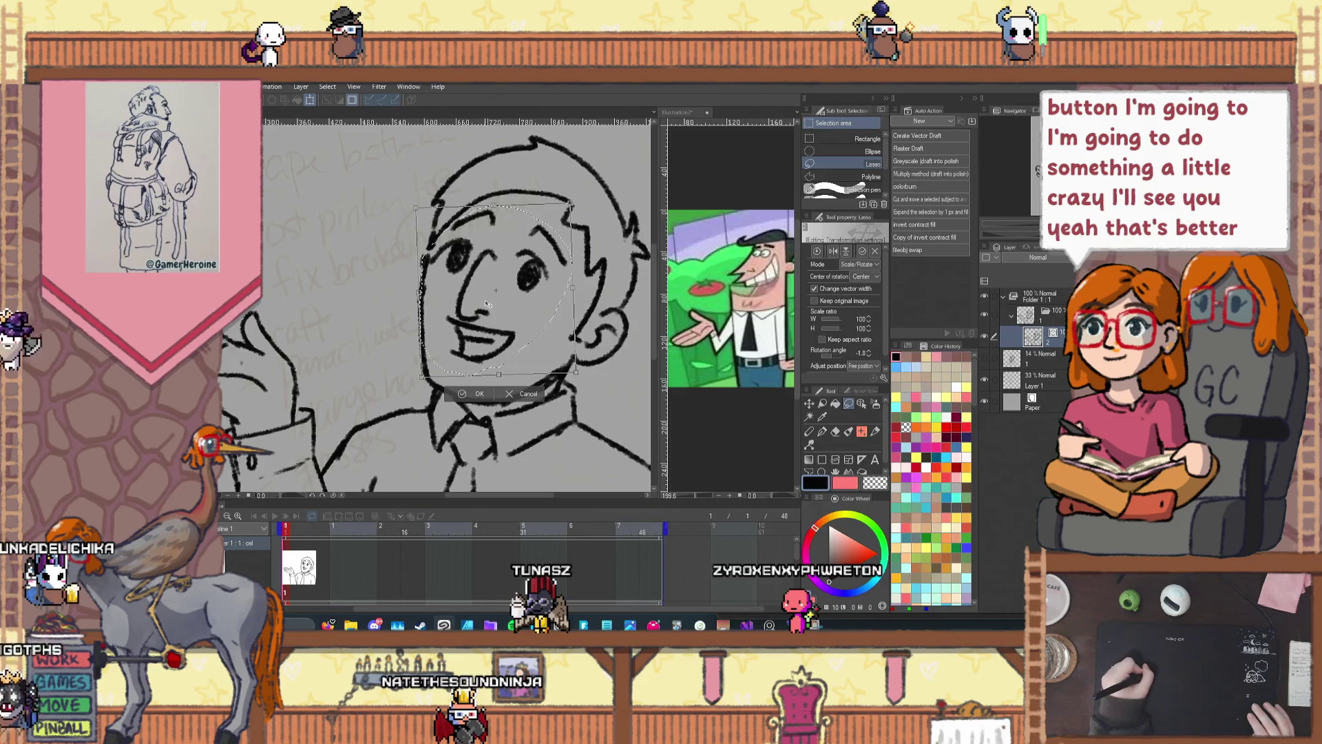
drag(491, 306, 491, 306)
click(475, 394)
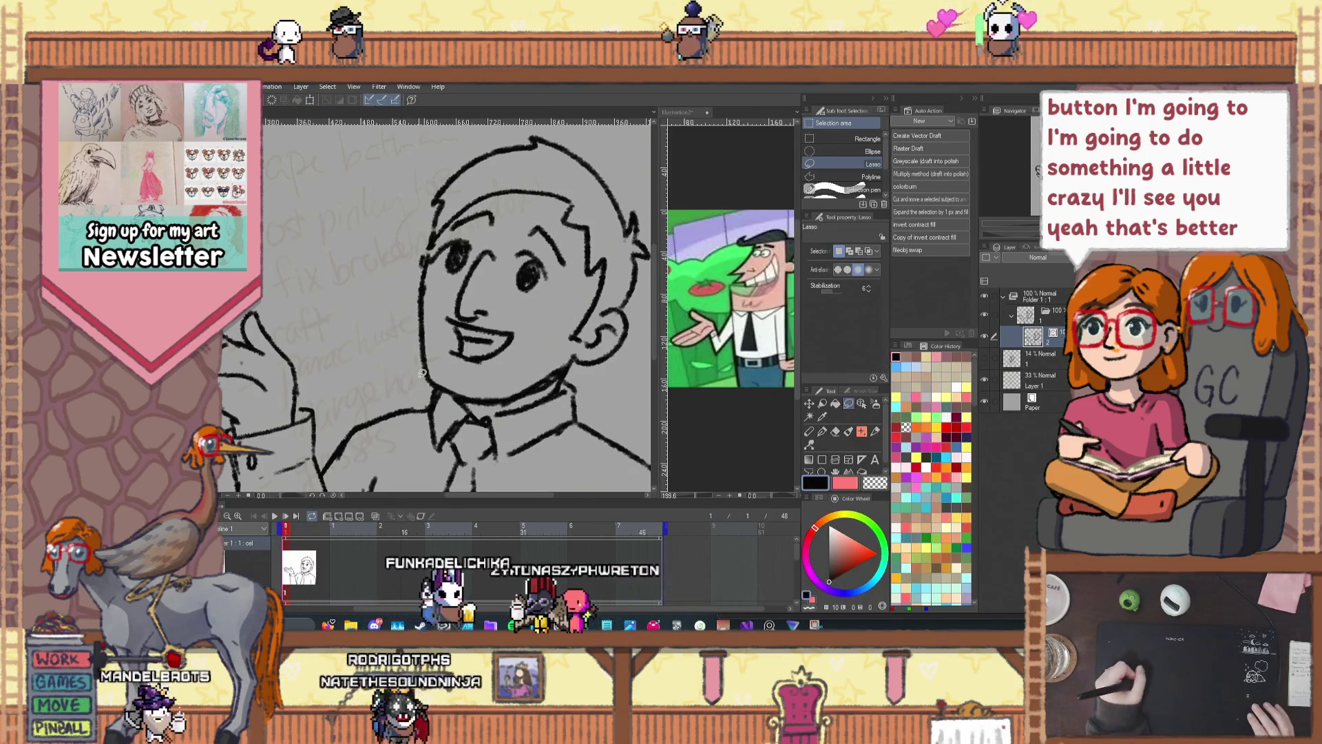
scroll(402, 383, down, 3)
scroll(563, 335, up, 3)
Step: Delete the stray short stroke near the man's left eye
key(o)
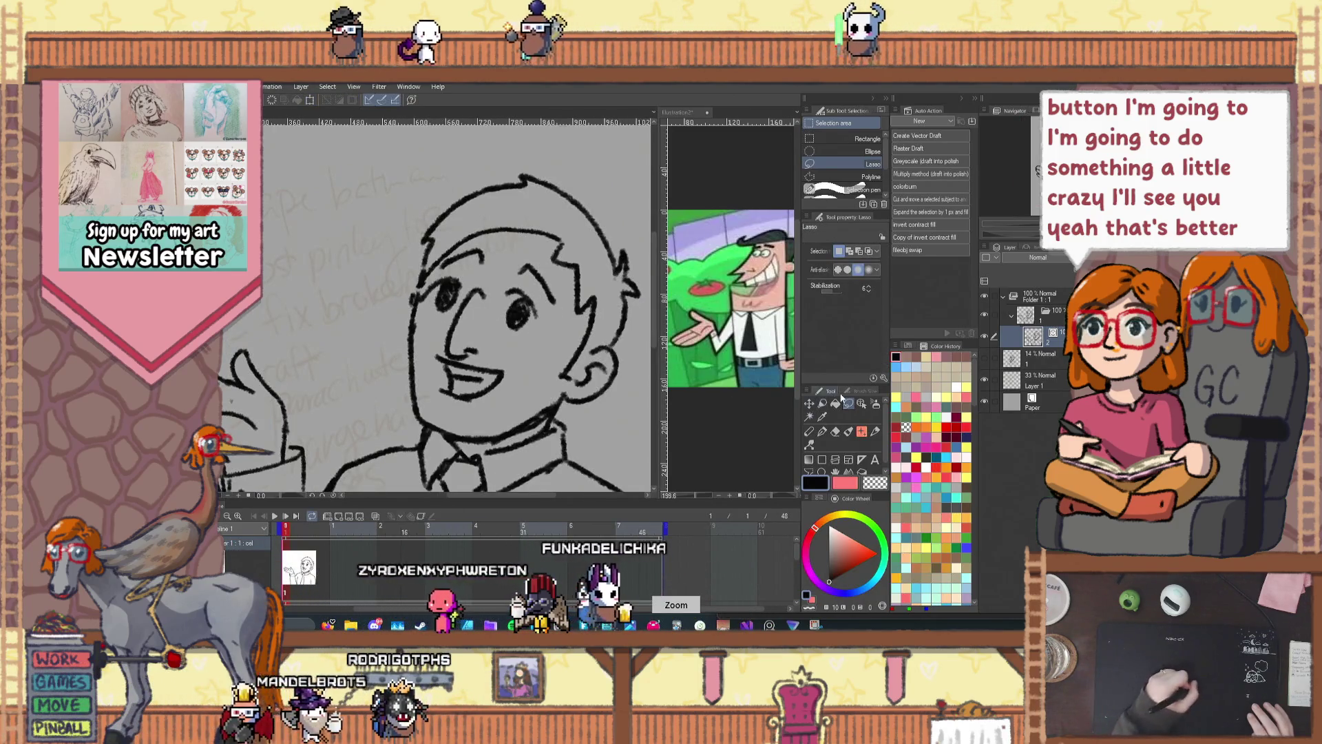
click(411, 303)
key(Delete)
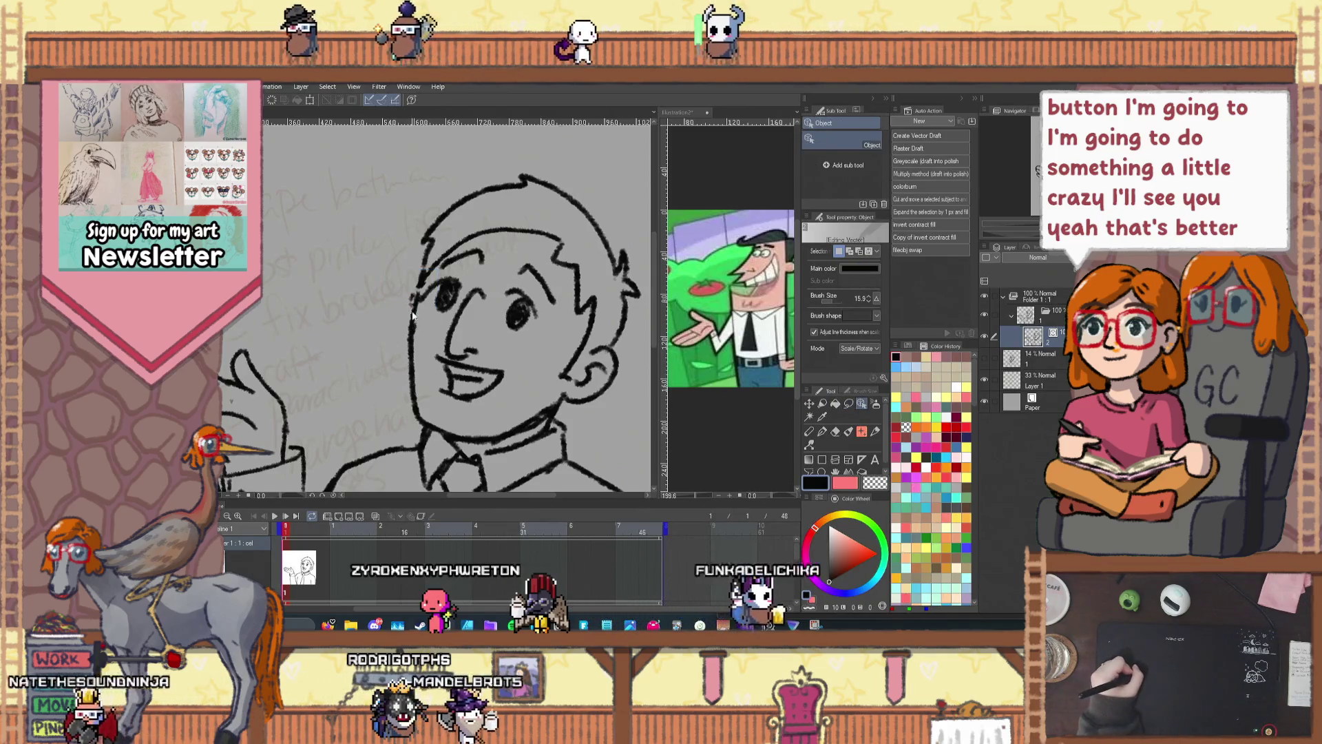
key(Delete)
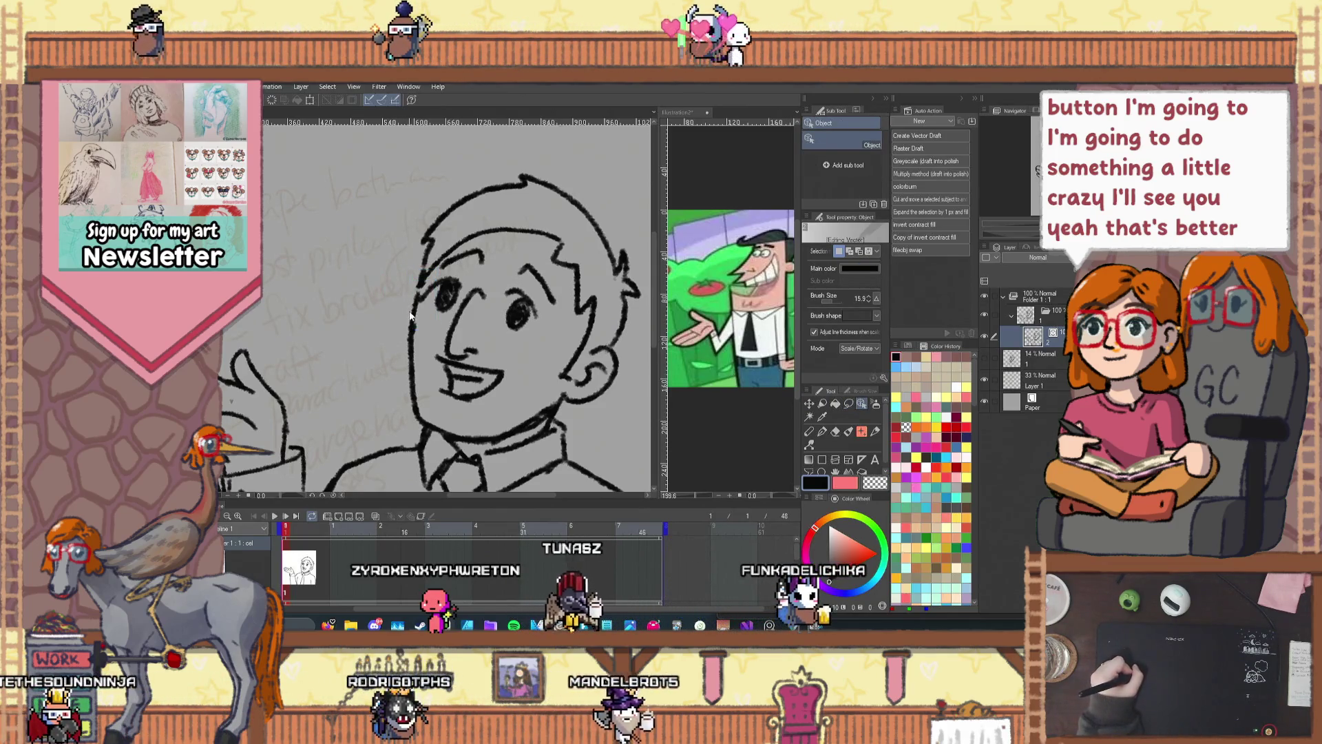
Step: Use Pinch vector line to bulge the head's left outline slightly outward
scroll(409, 356, down, 2)
drag(396, 335, 424, 270)
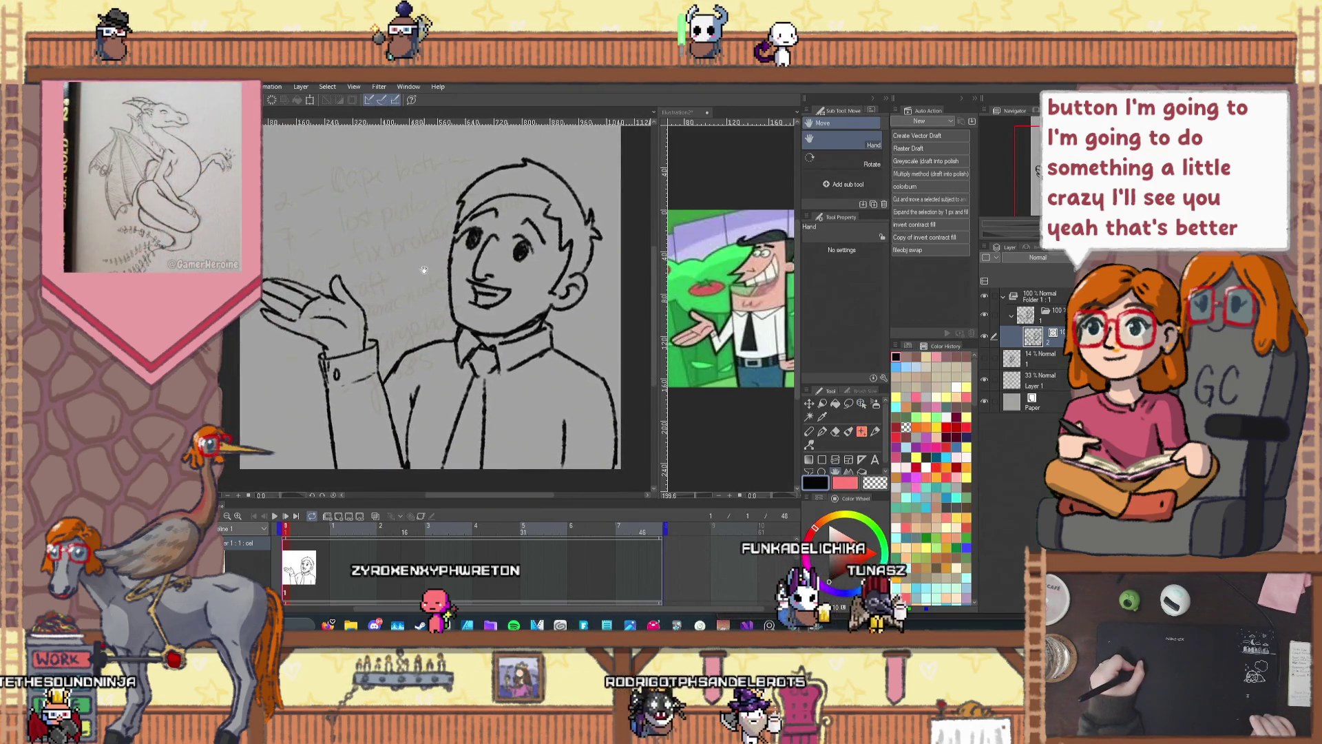
scroll(432, 307, down, 1)
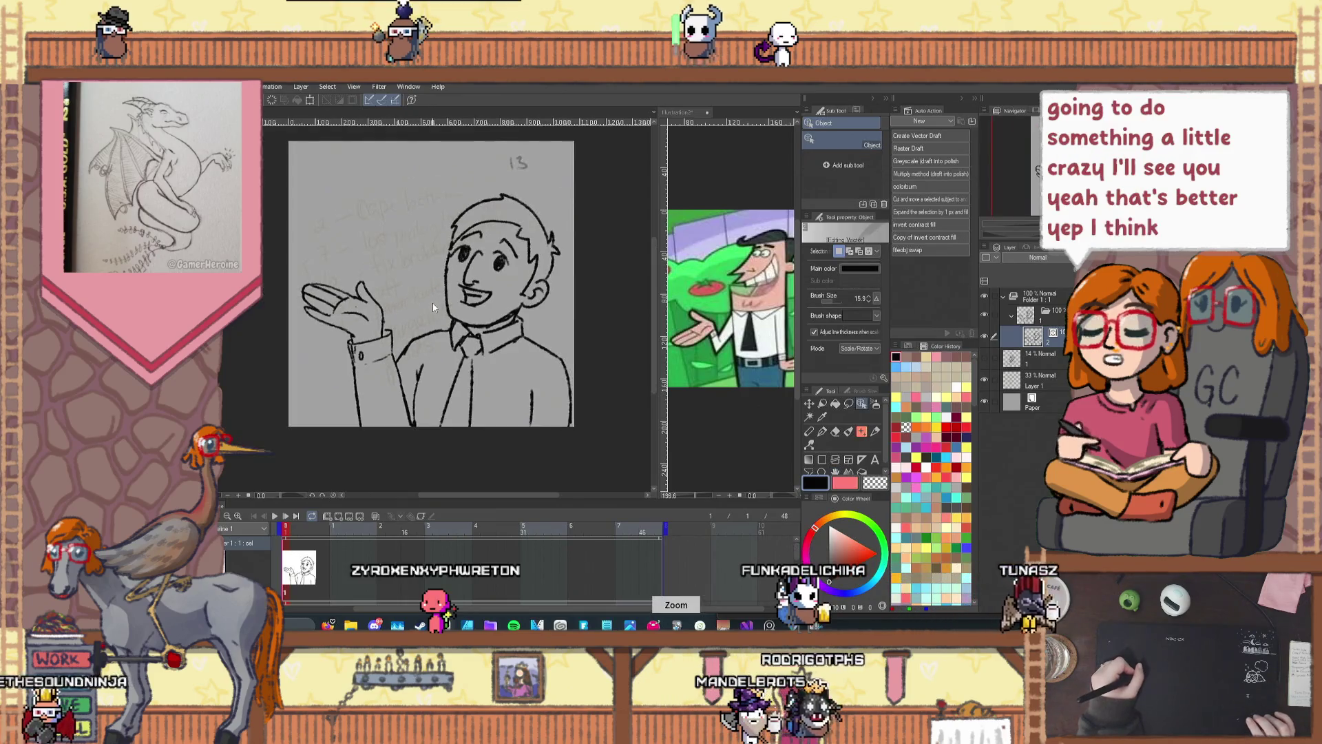
scroll(426, 282, up, 1)
click(875, 431)
click(809, 444)
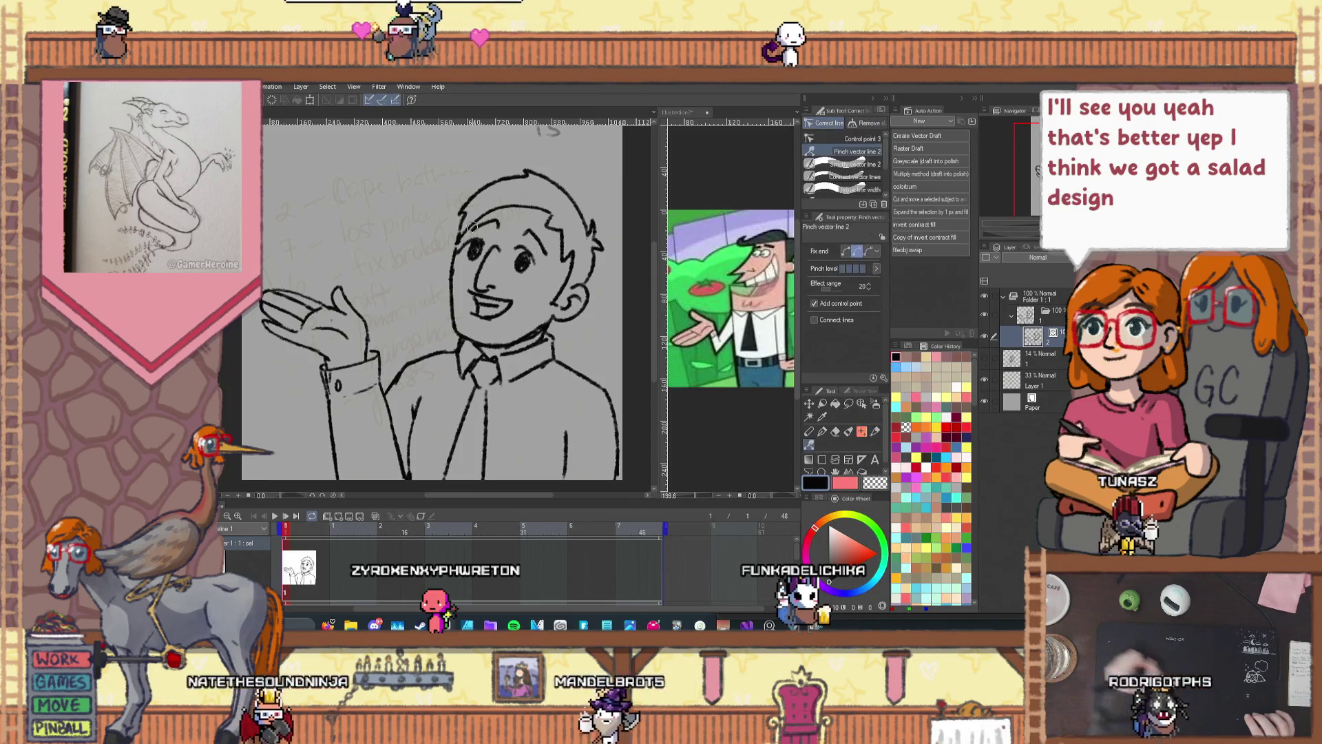
scroll(471, 222, up, 1)
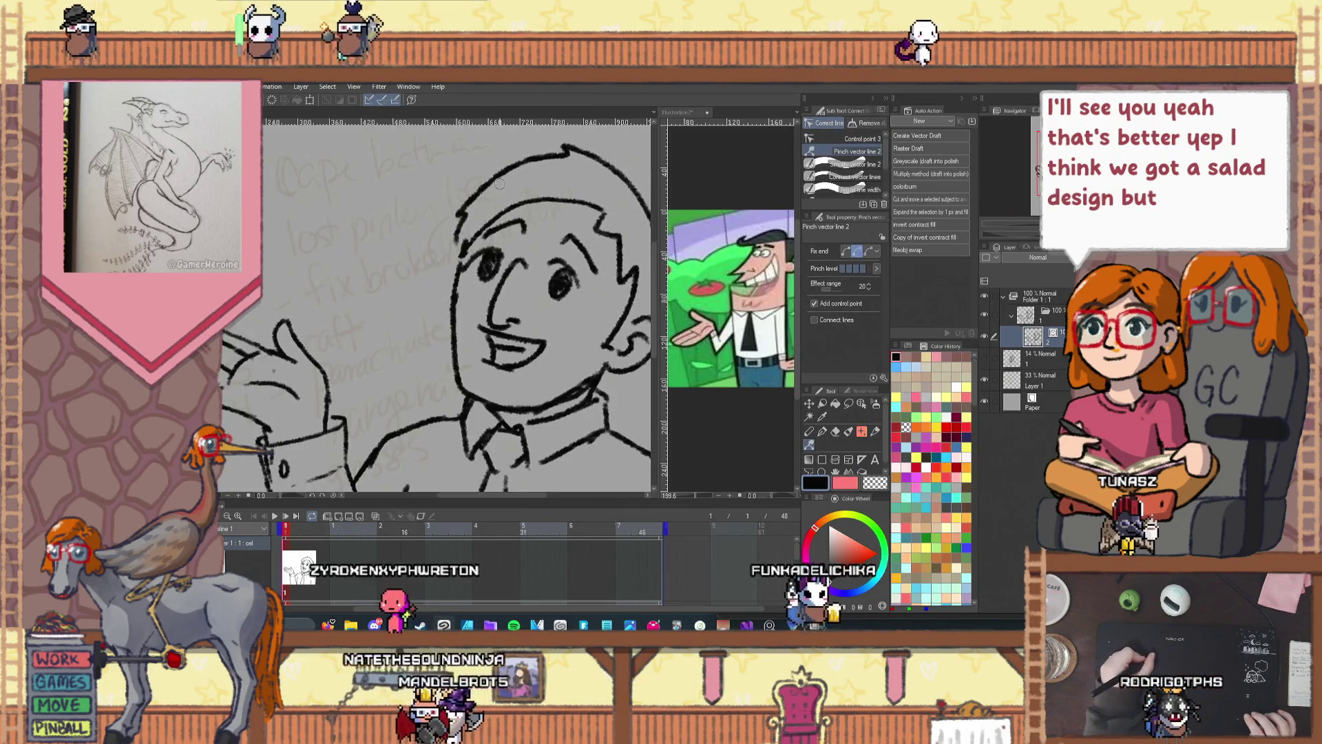
drag(462, 205, 456, 242)
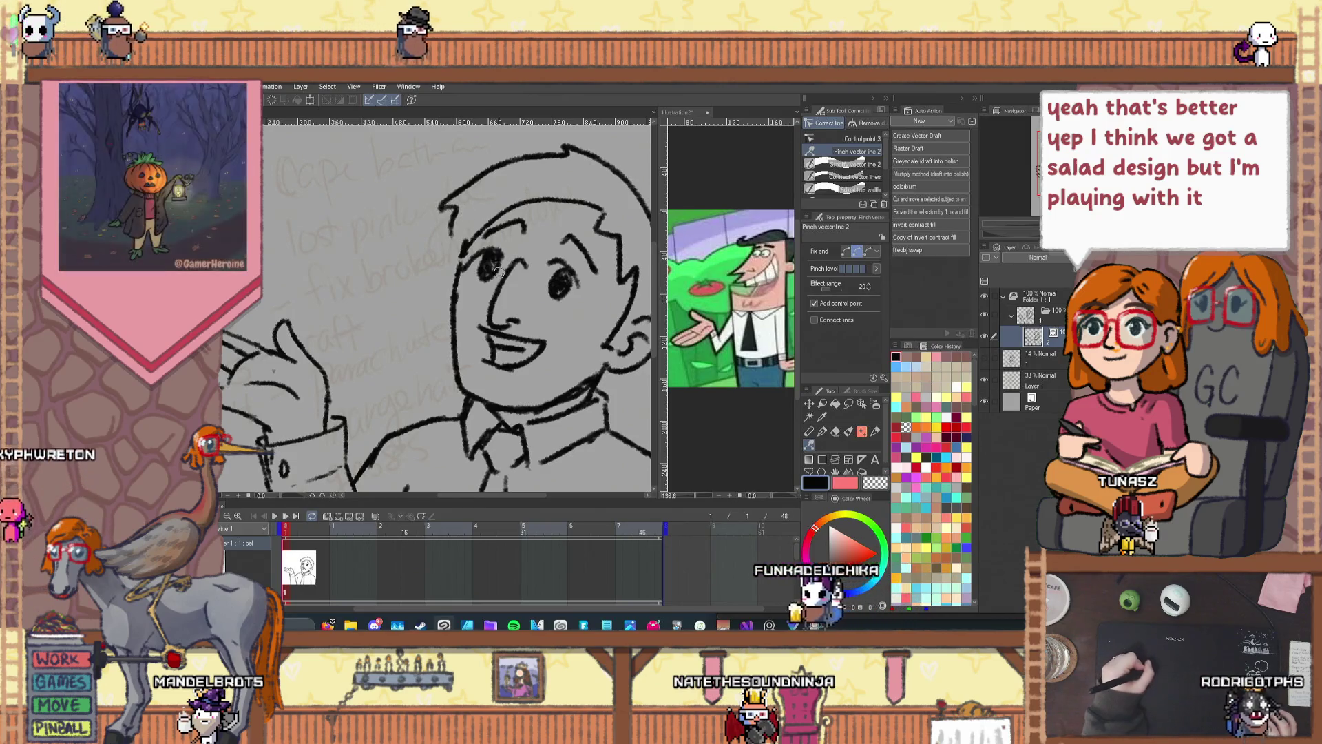
Step: Return to the Pencil (Pastel) sub tool for drawing
scroll(482, 221, down, 2)
scroll(513, 227, up, 2)
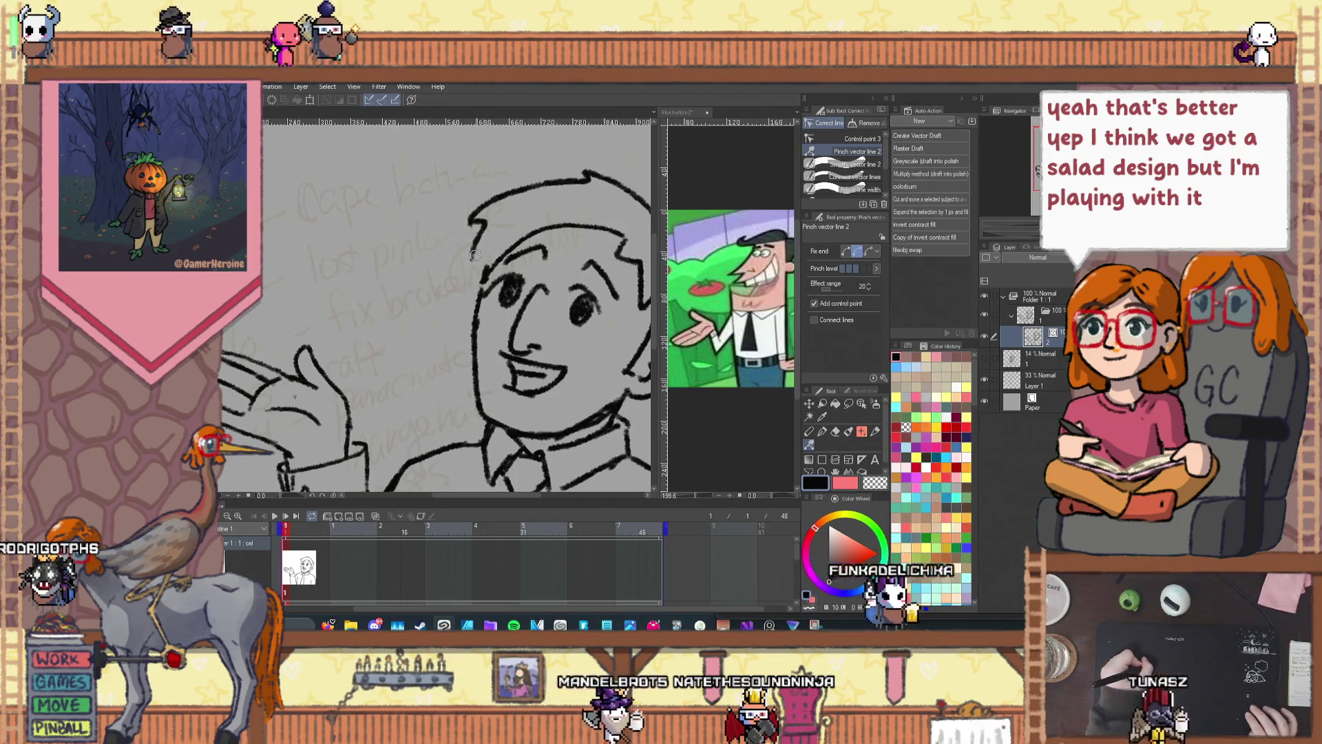
click(810, 433)
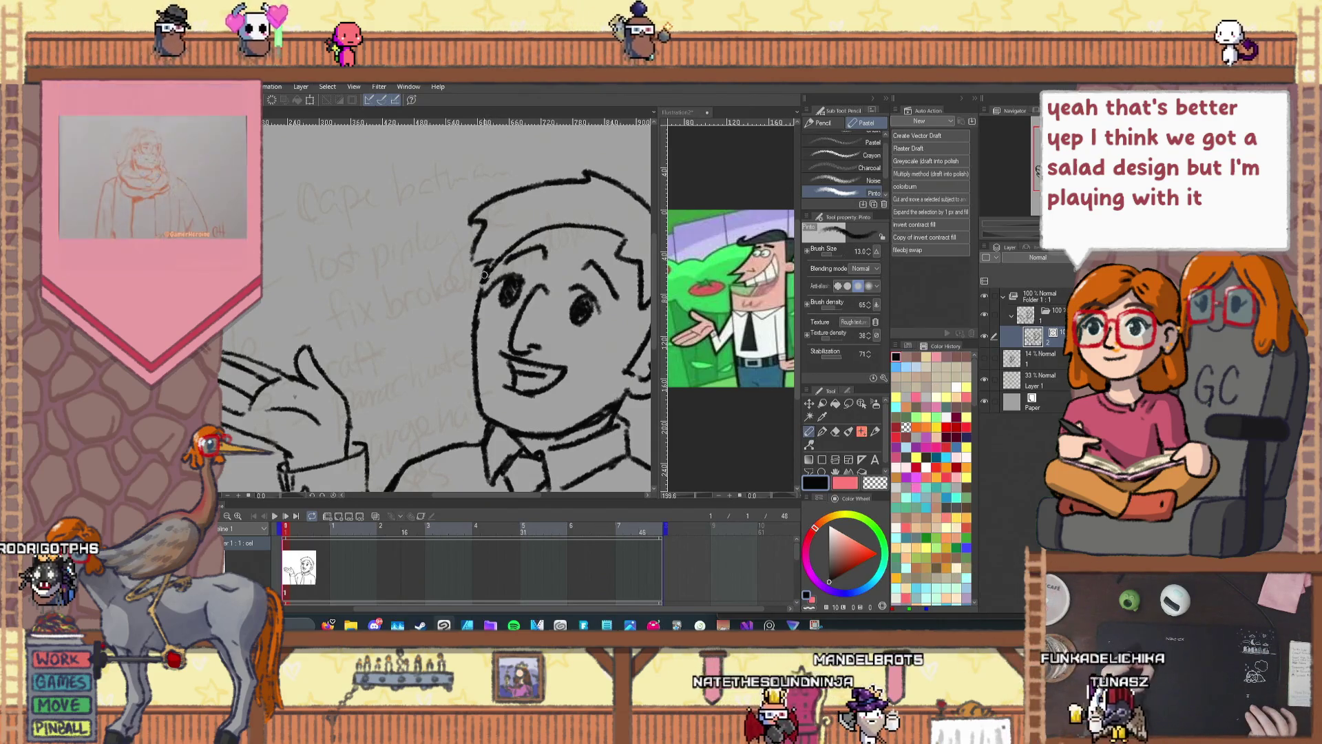
key(ctrl+0)
scroll(475, 269, up, 5)
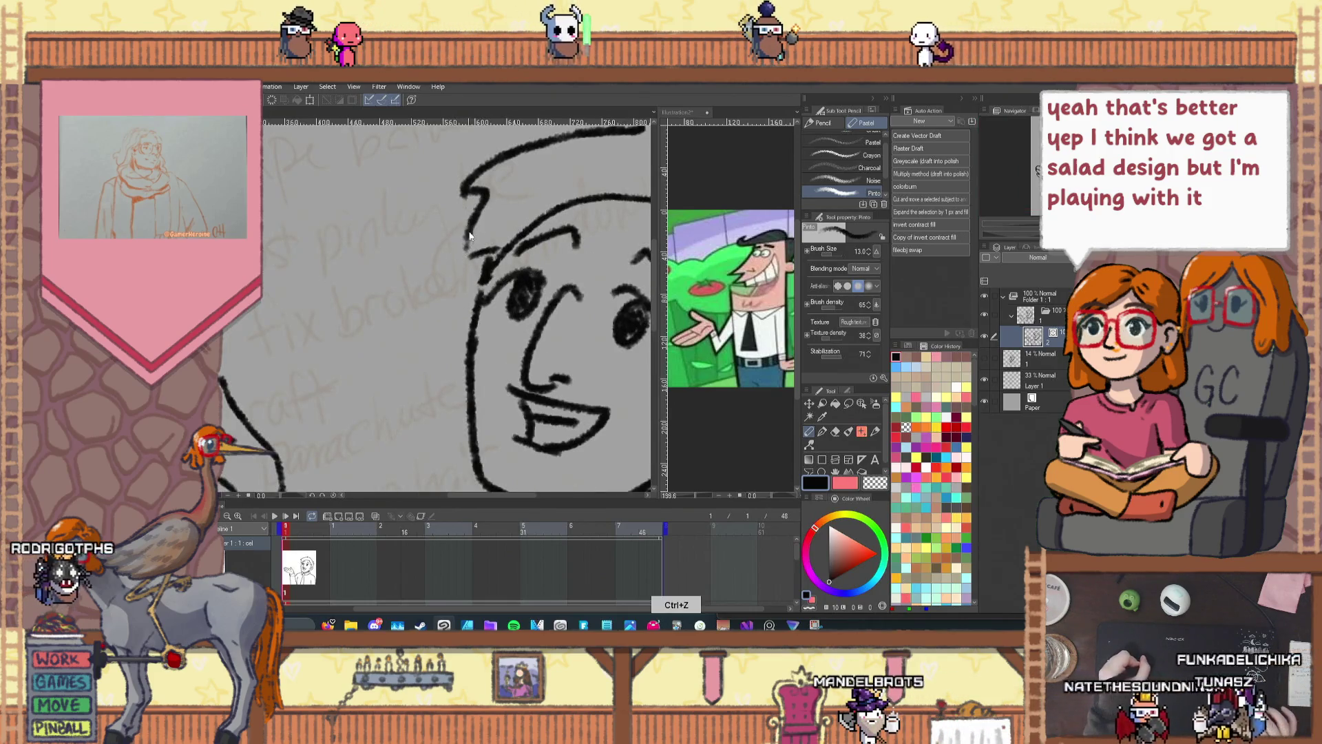
scroll(488, 211, down, 2)
drag(486, 181, 475, 149)
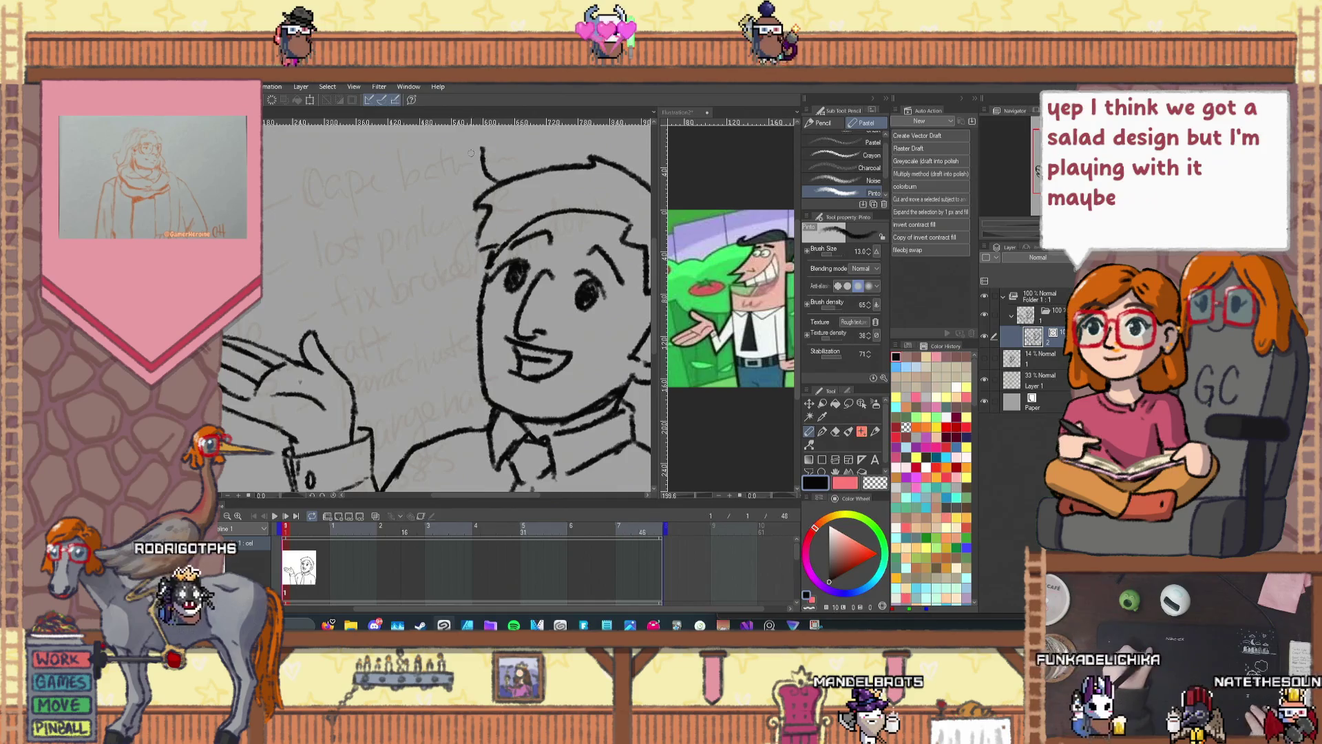
key(ctrl+z)
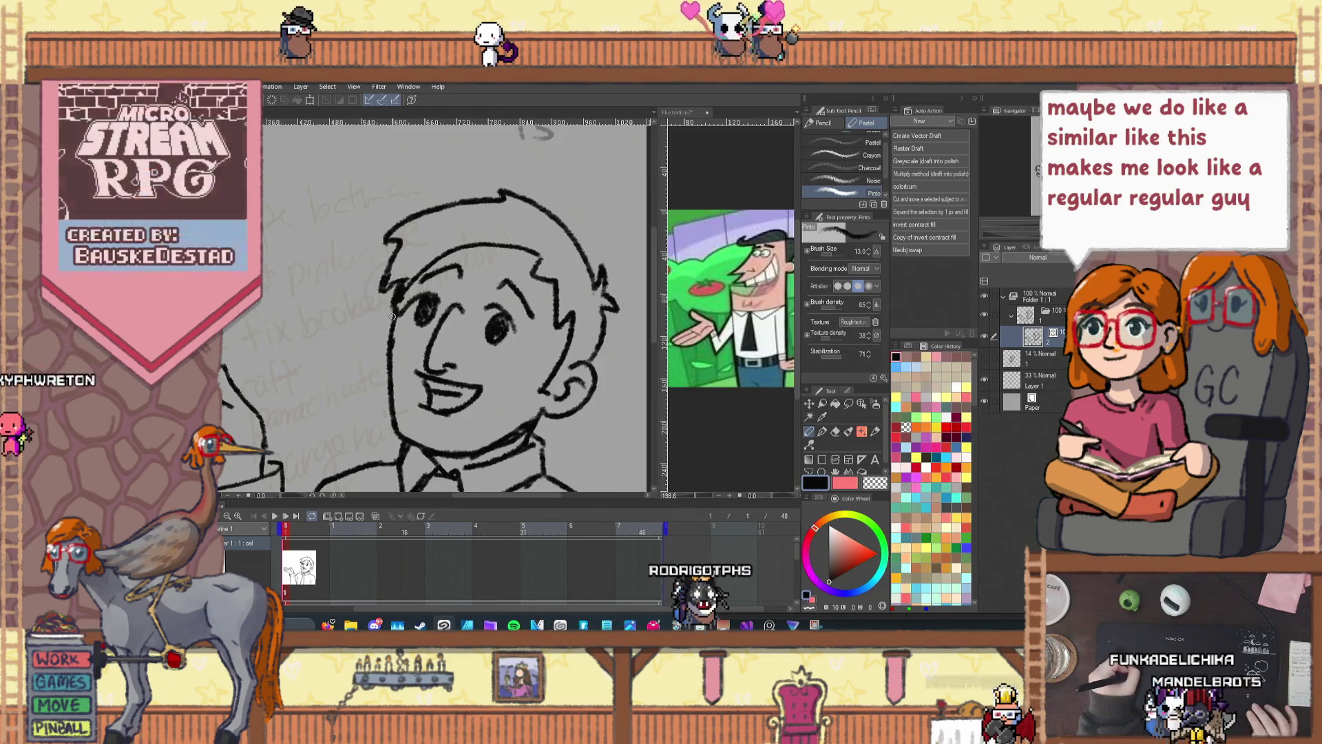
scroll(393, 329, down, 2)
scroll(365, 320, up, 4)
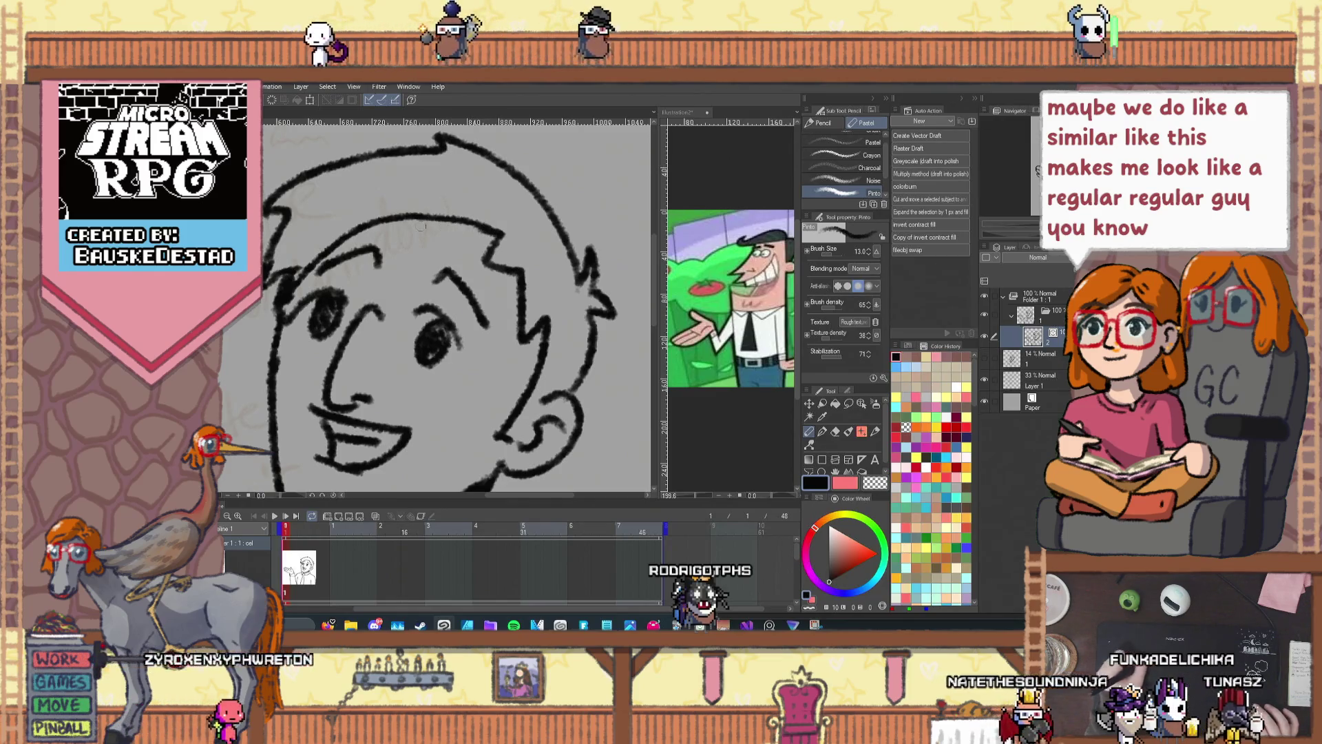
scroll(425, 226, down, 2)
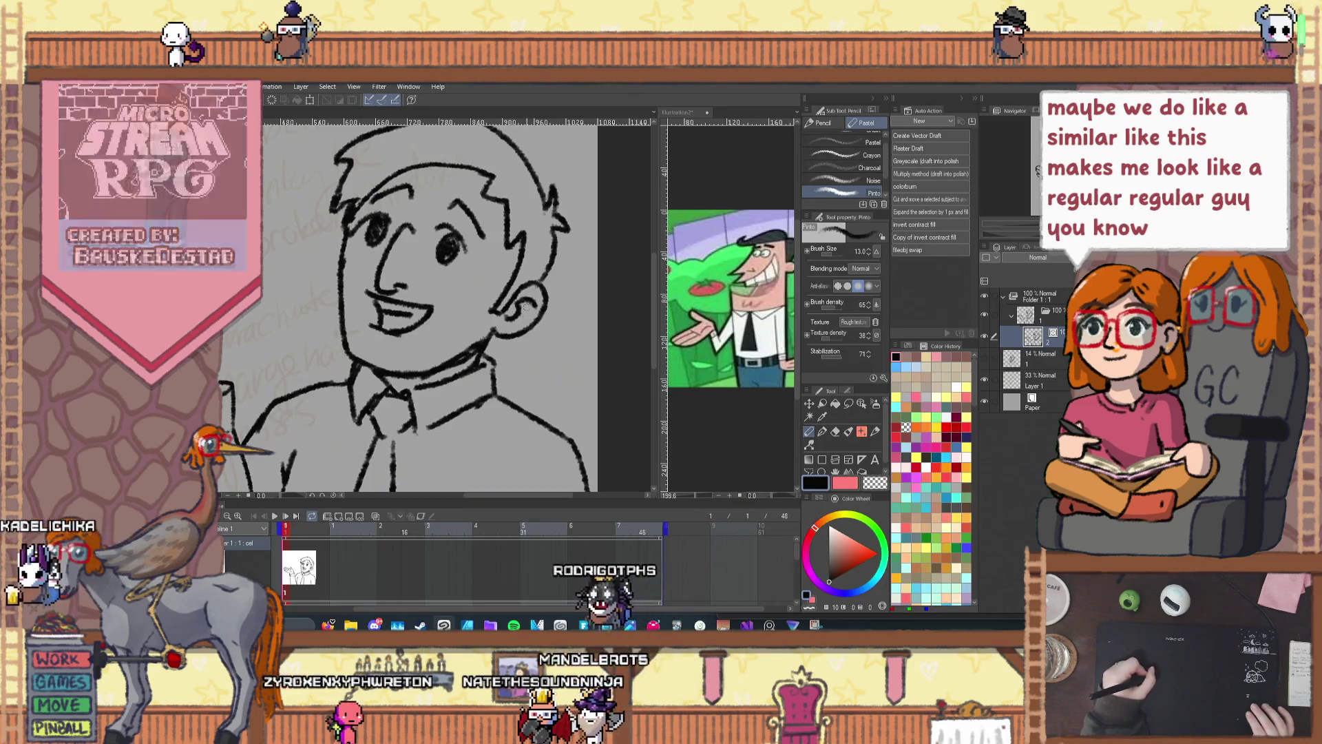
scroll(388, 381, down, 1)
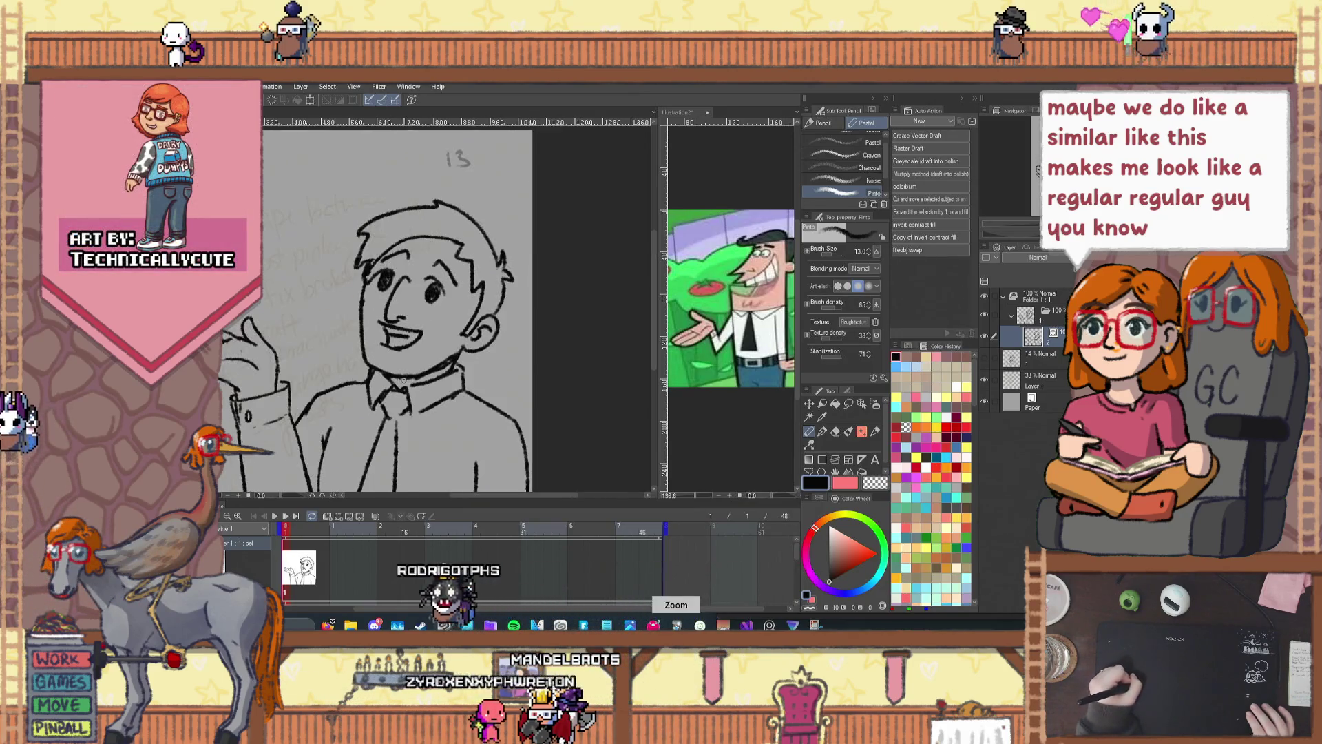
scroll(443, 354, up, 1)
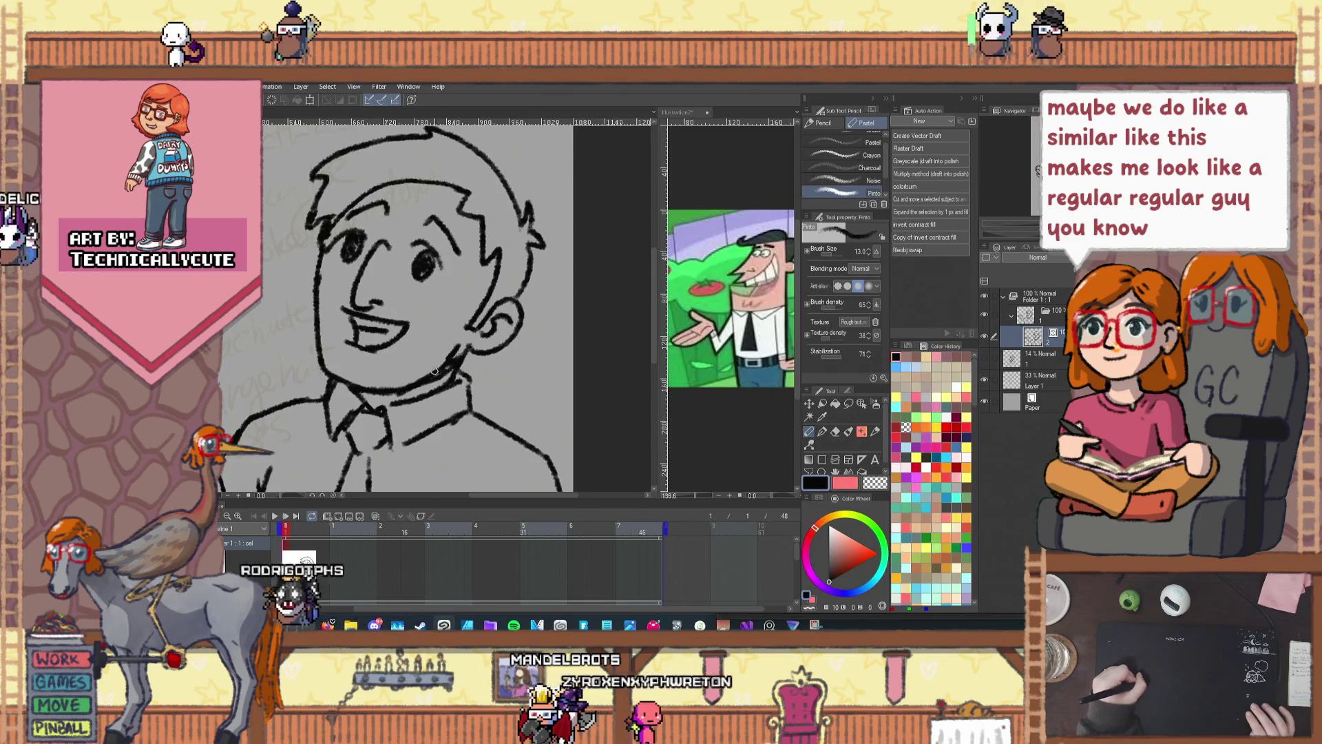
key(ctrl+z)
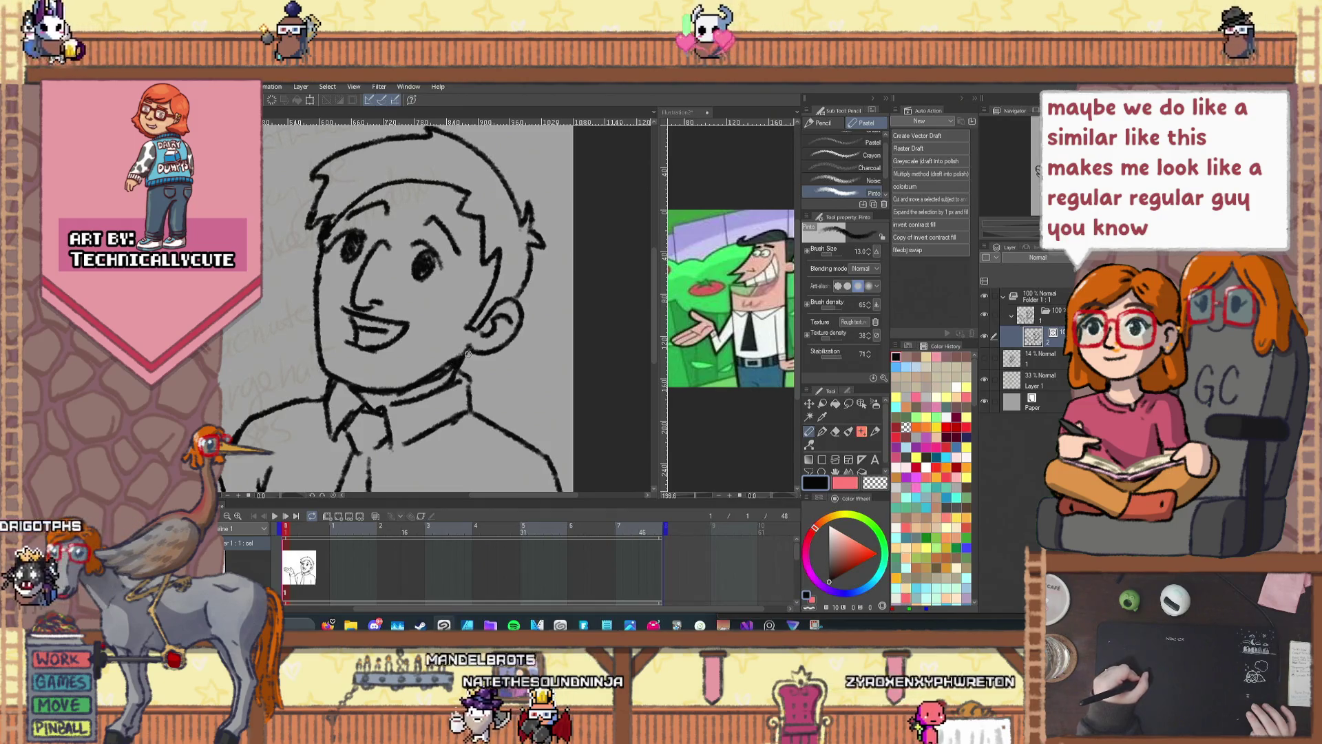
key(ctrl+minus)
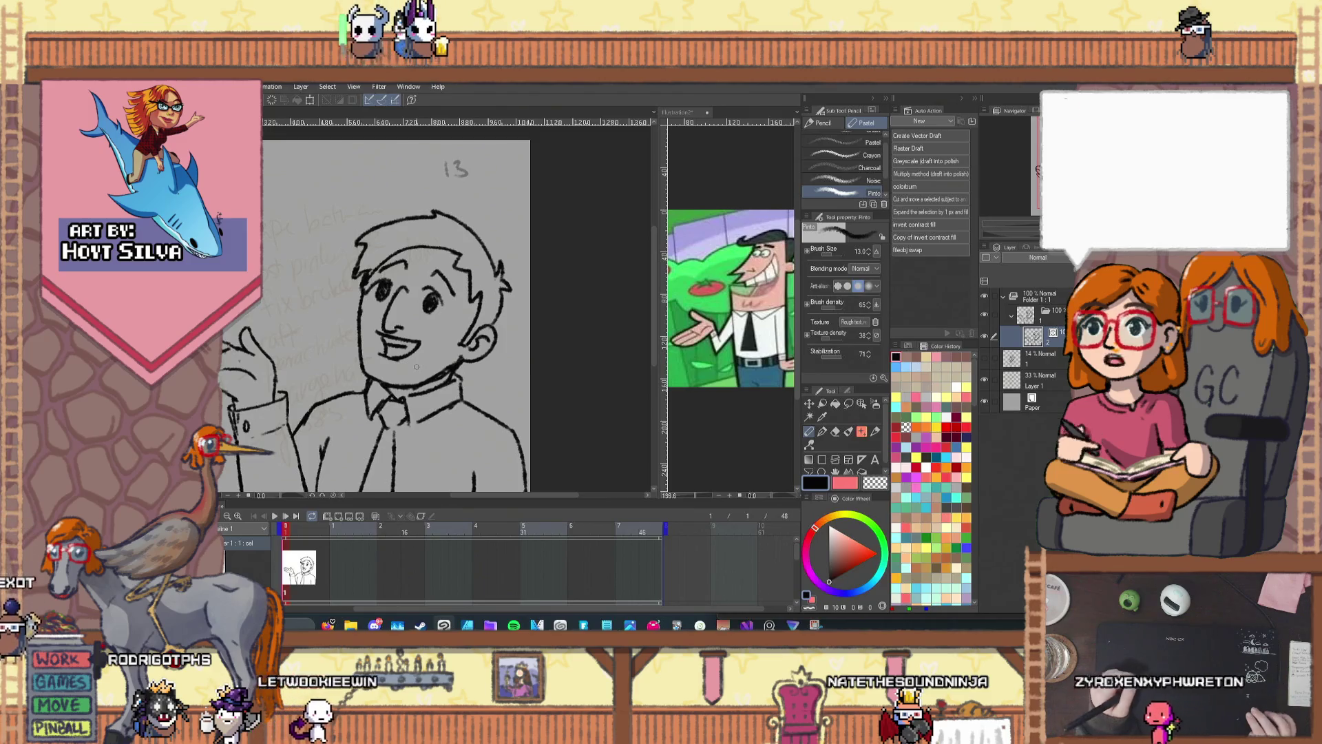
key(h)
drag(402, 418, 413, 400)
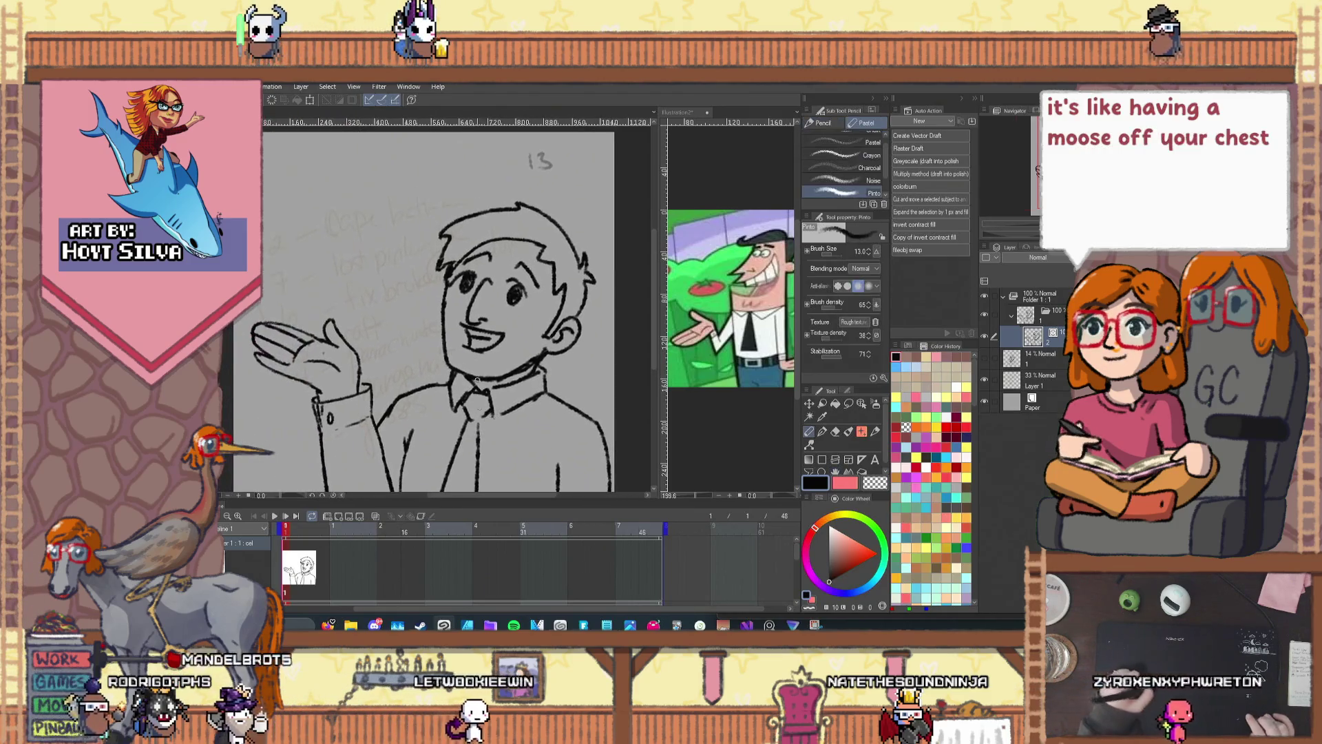
key(ctrl+plus)
key(ctrl+plus)
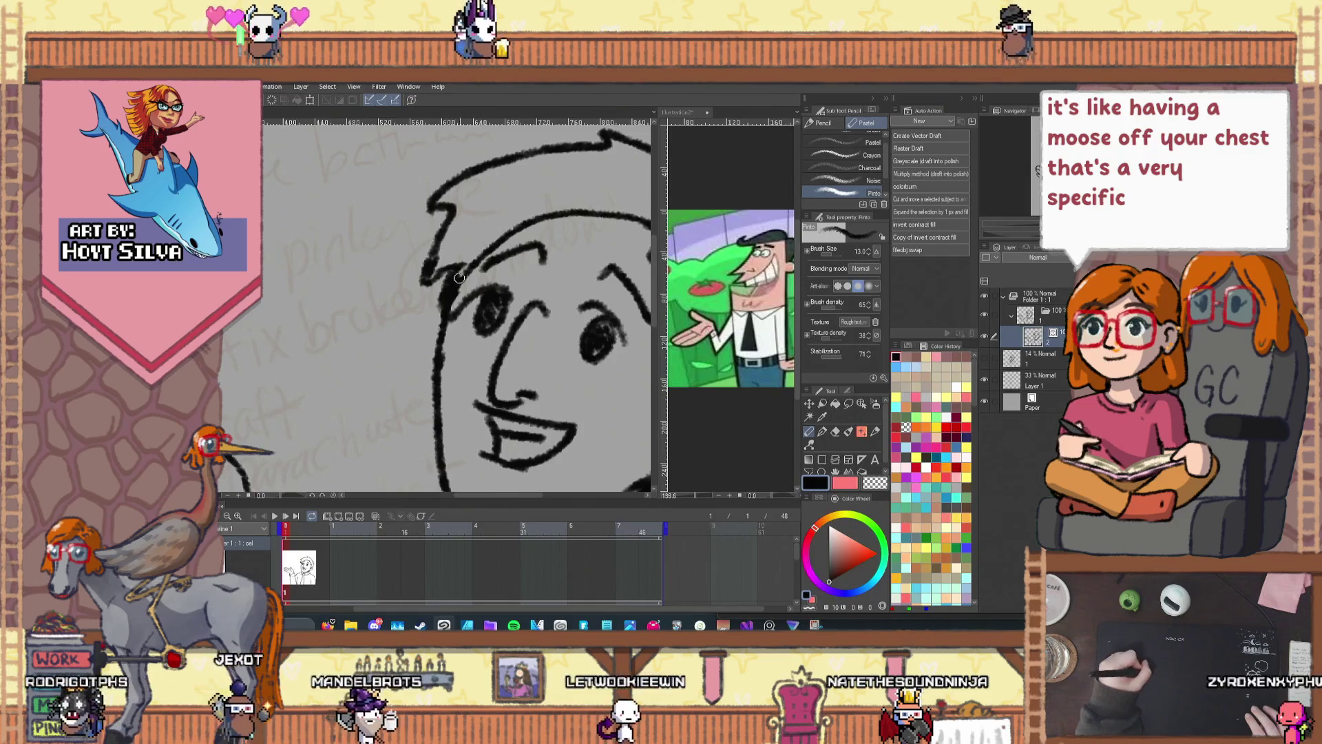
key(ctrl+minus)
key(ctrl+minus)
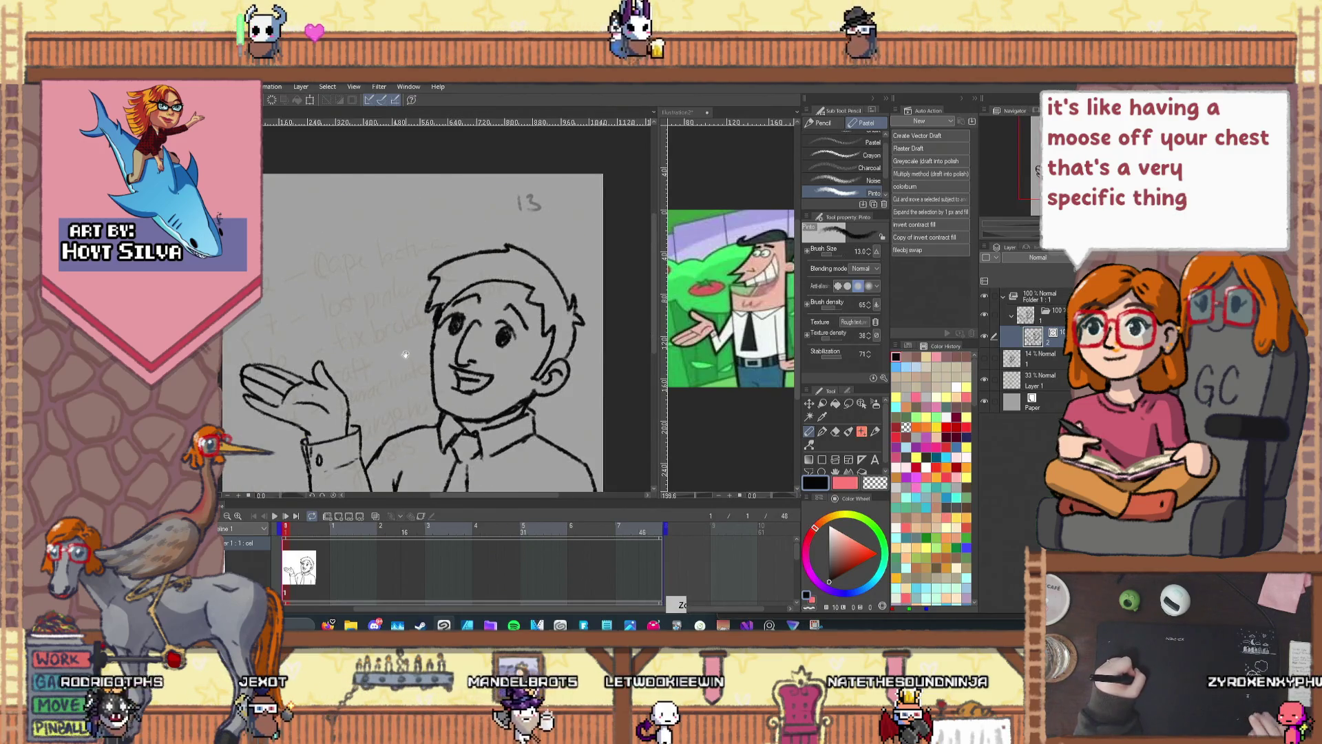
drag(406, 354, 410, 298)
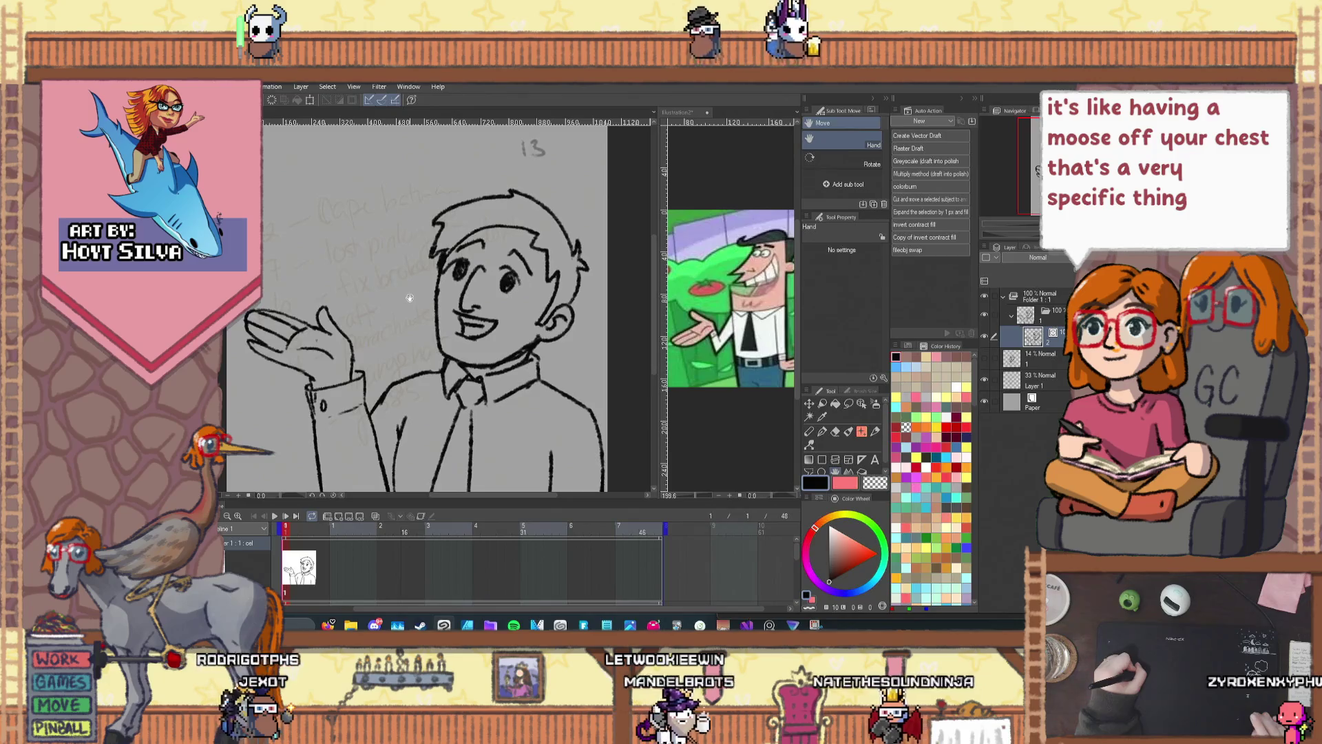
key(p)
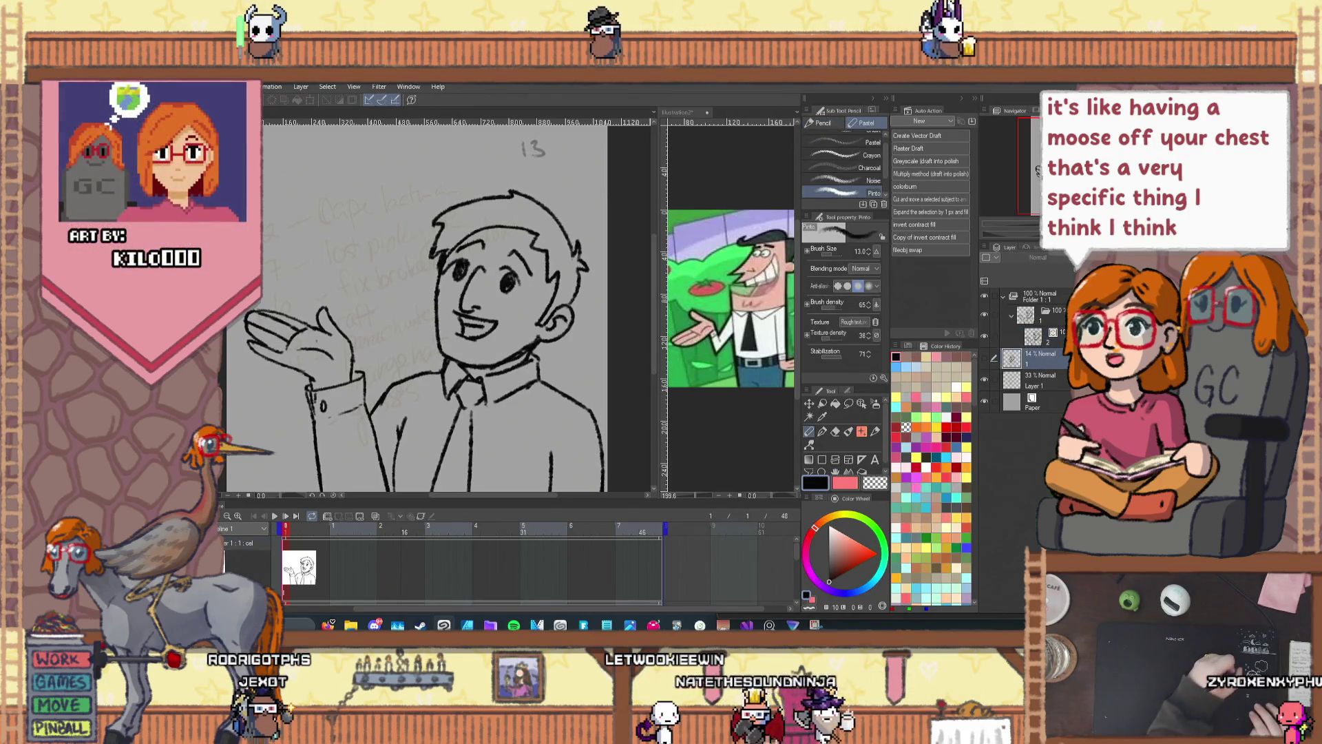
click(984, 335)
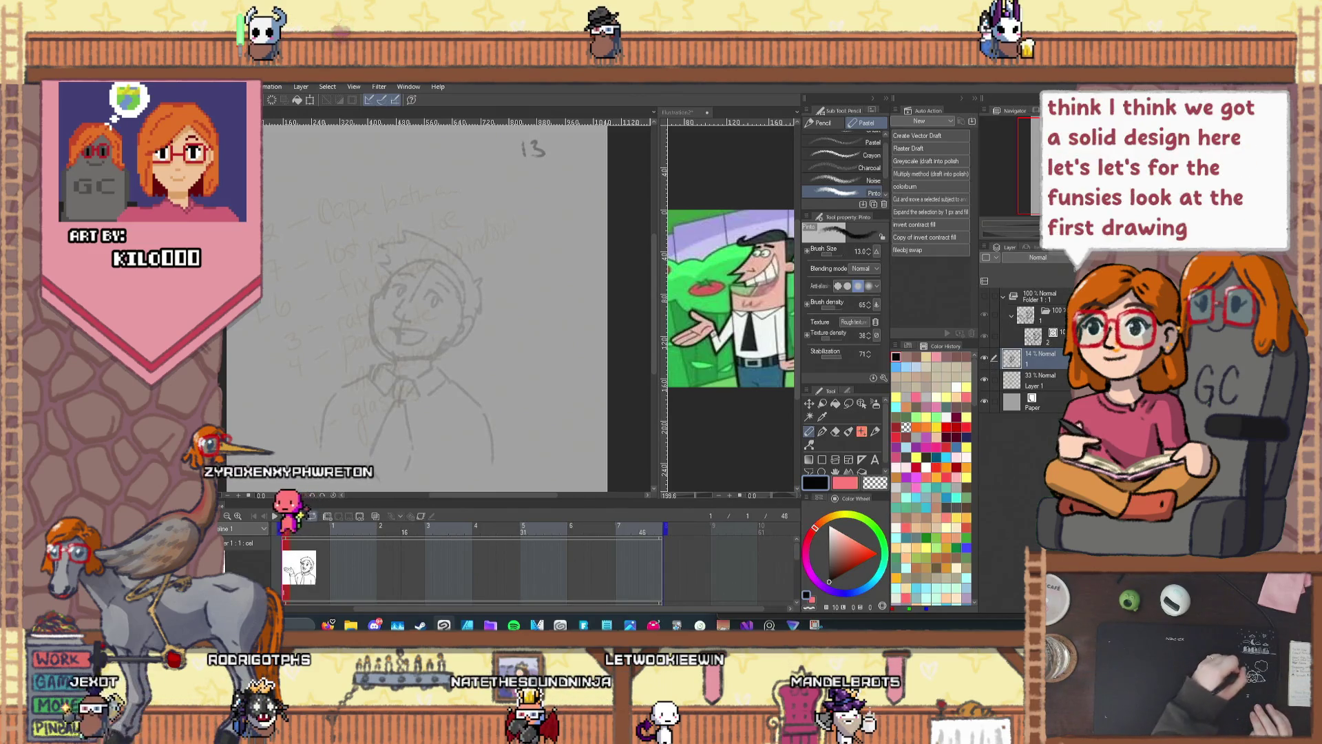
Step: Delete the 14% rough face sketch layer, unhide the line art and fit the page in view
key(Delete)
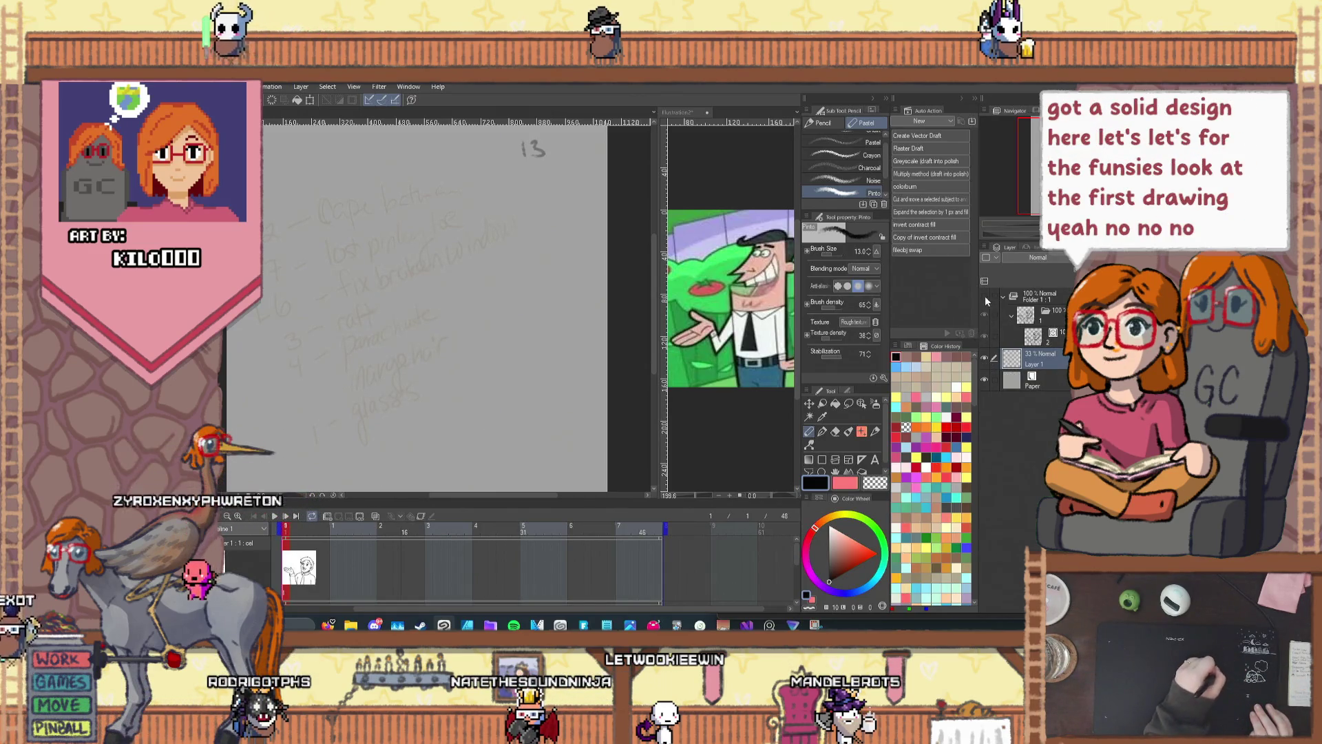
click(984, 296)
key(ctrl+minus)
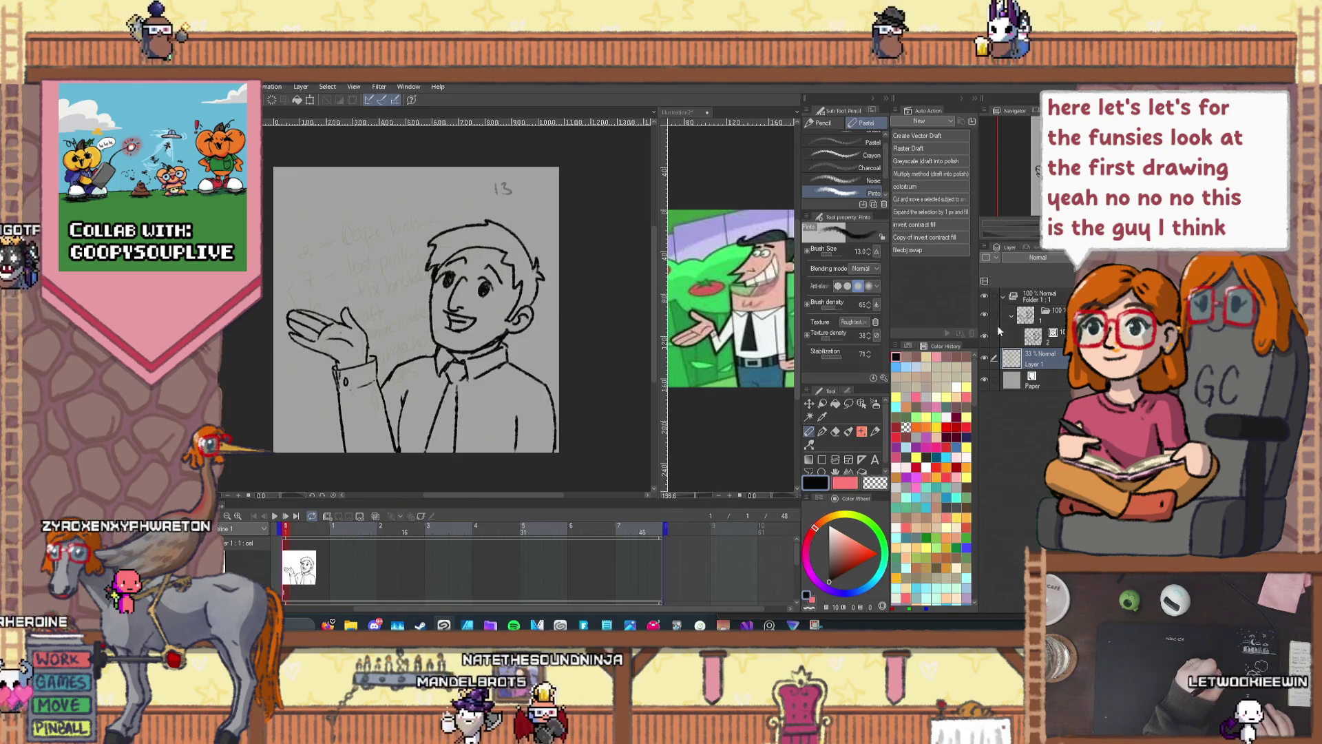
click(1037, 336)
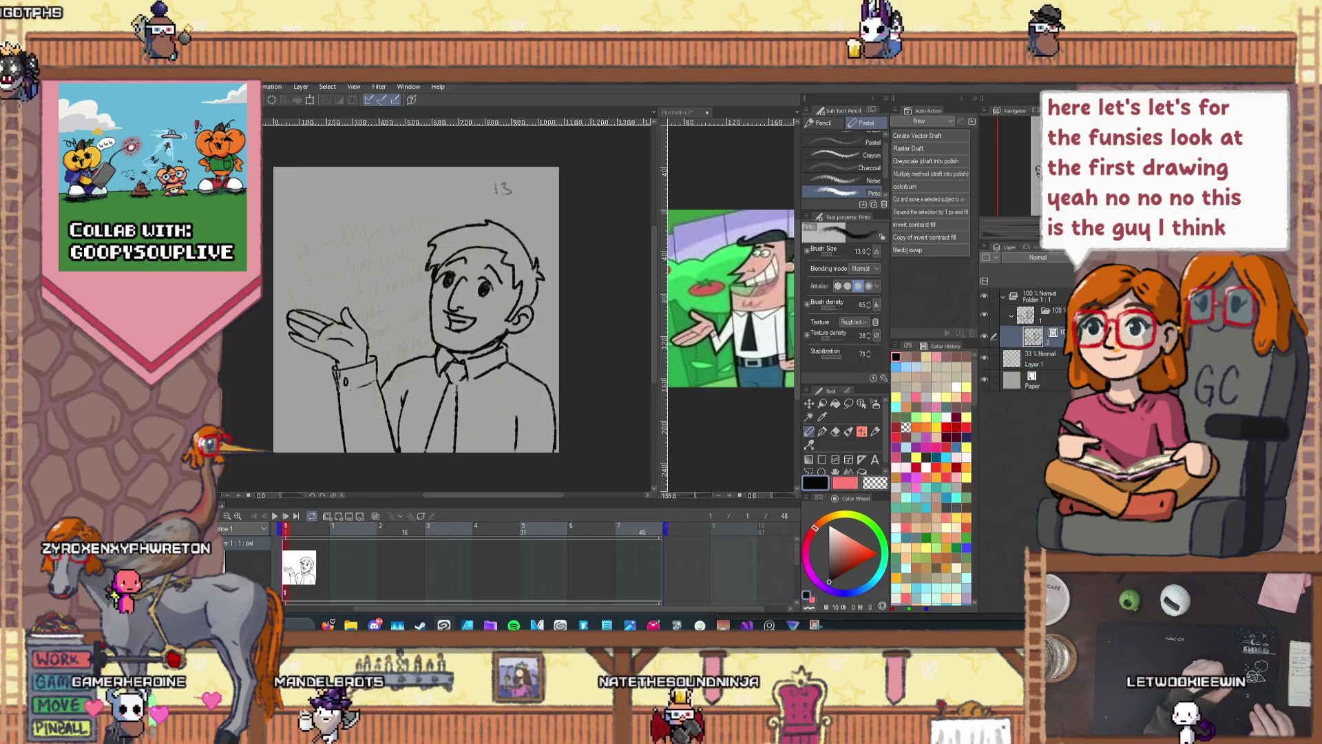
click(849, 403)
scroll(475, 289, up, 3)
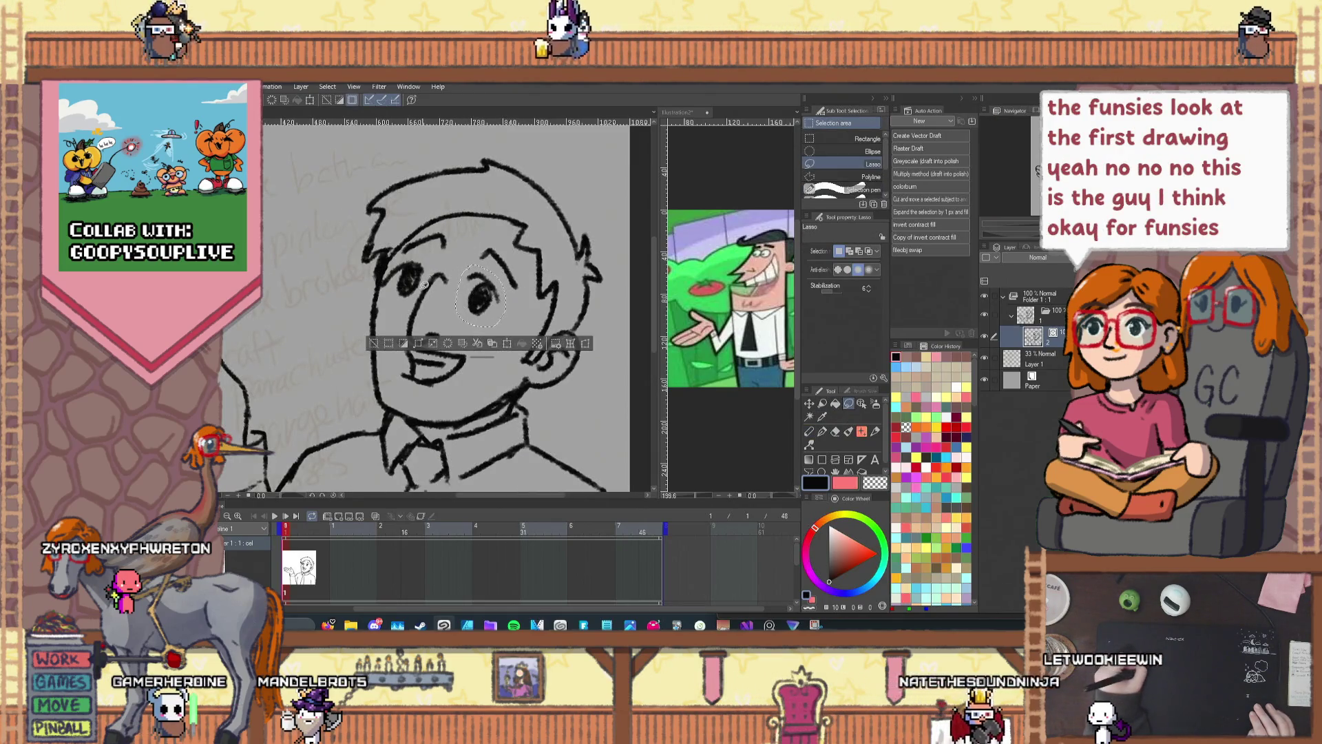
Step: Cut both pupils onto a new pasted layer, hide it, and reselect Layer 2
click(850, 254)
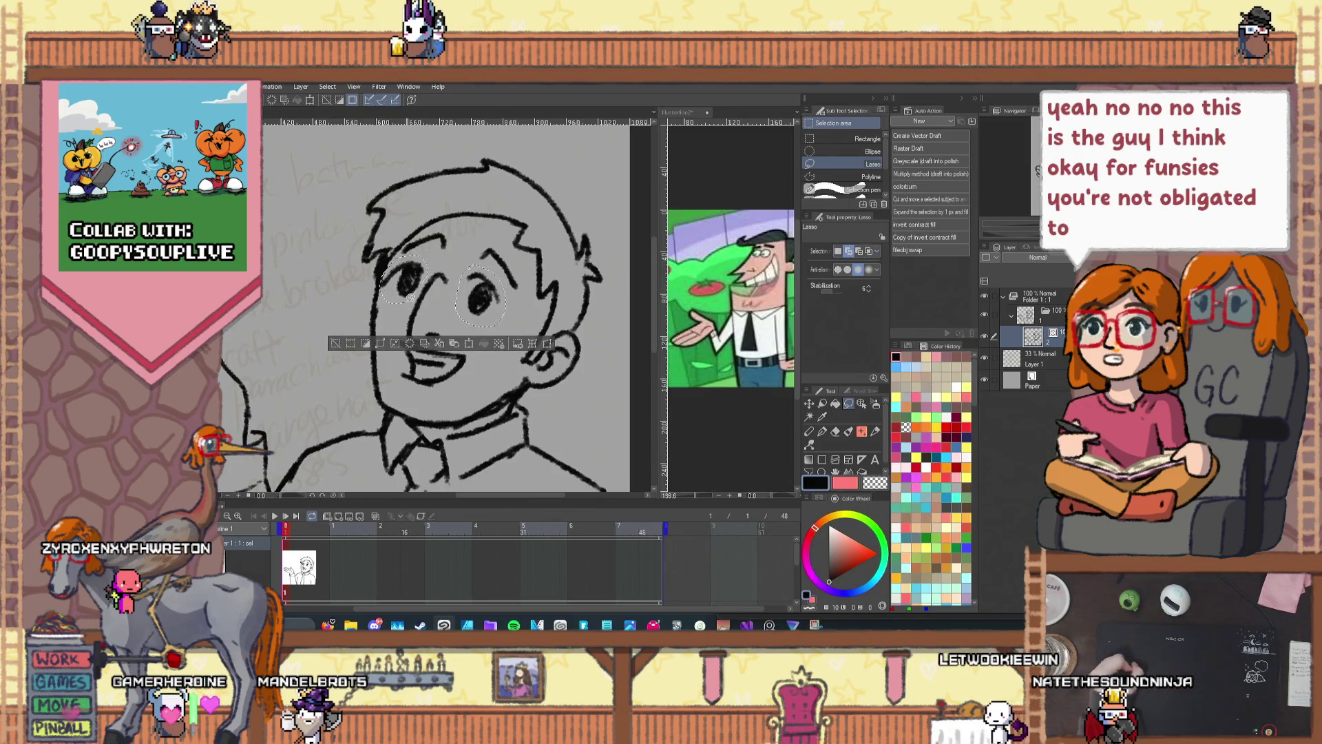
key(Delete)
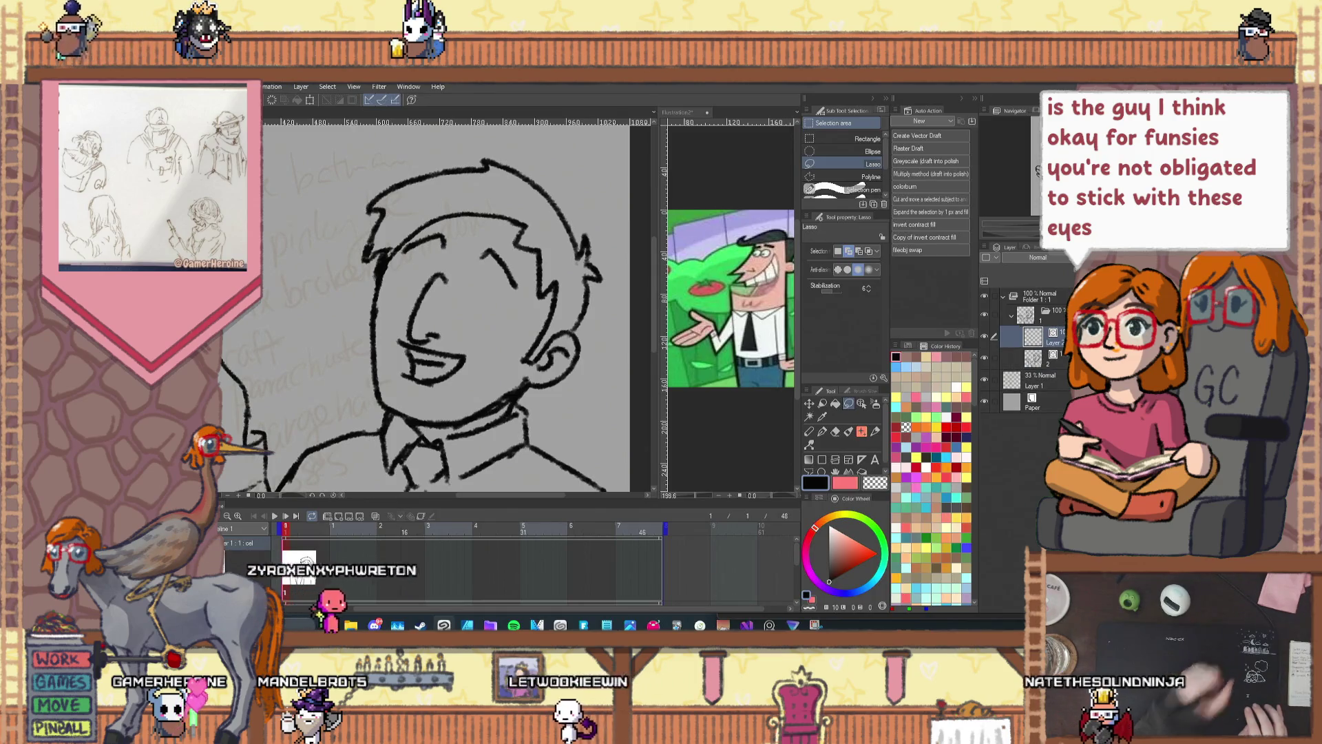
key(ctrl+v)
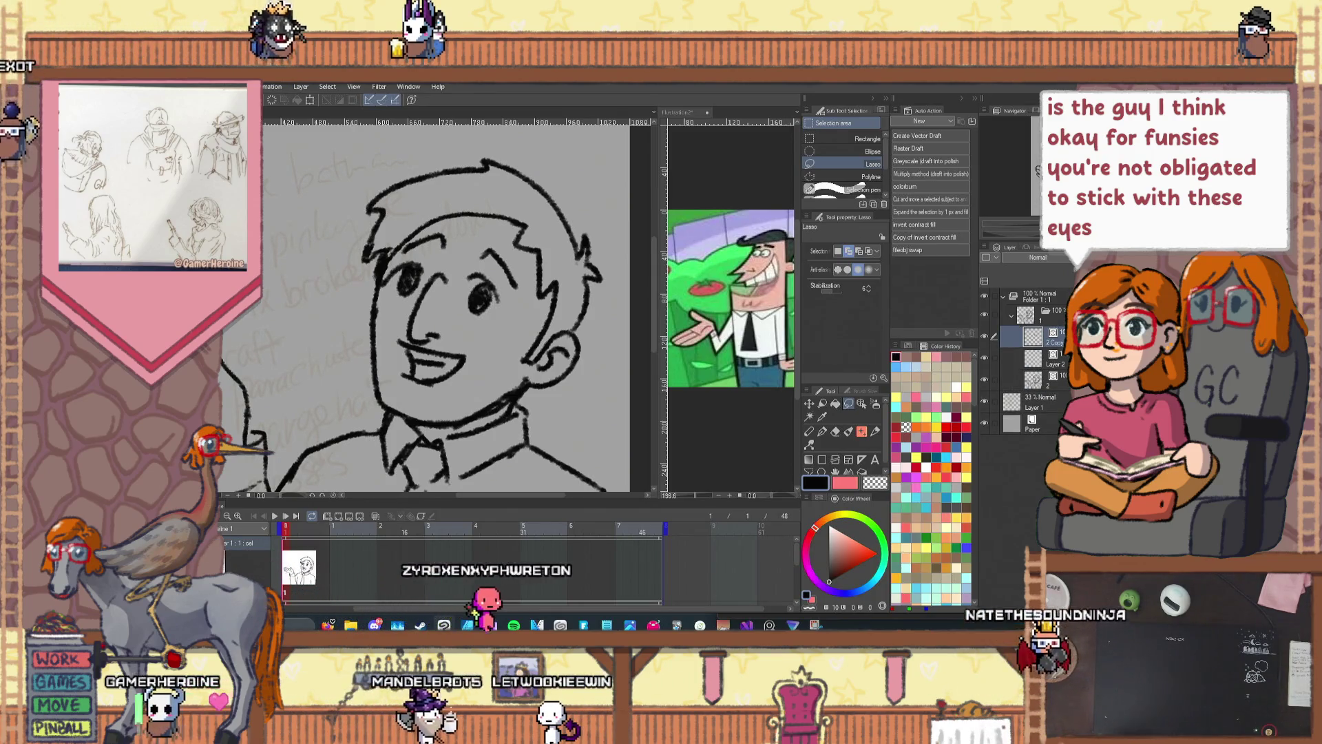
click(984, 335)
click(1061, 359)
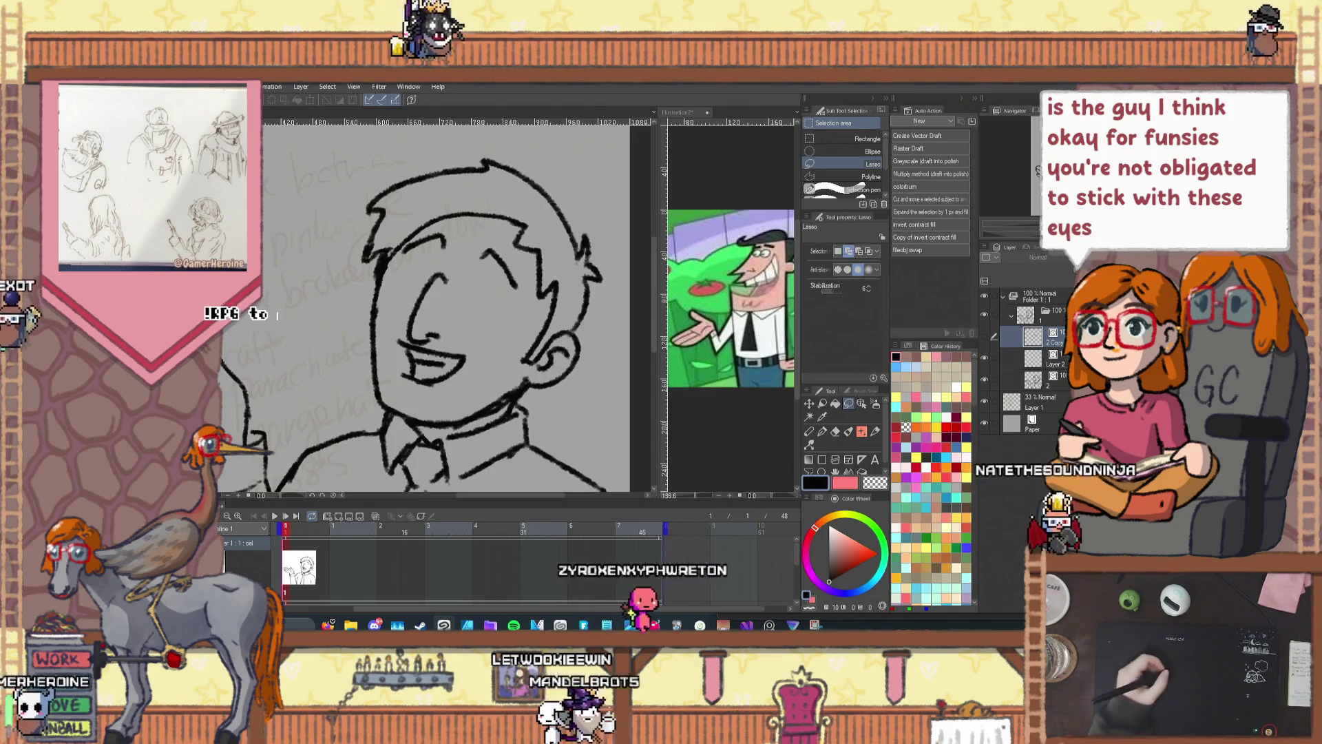
click(809, 431)
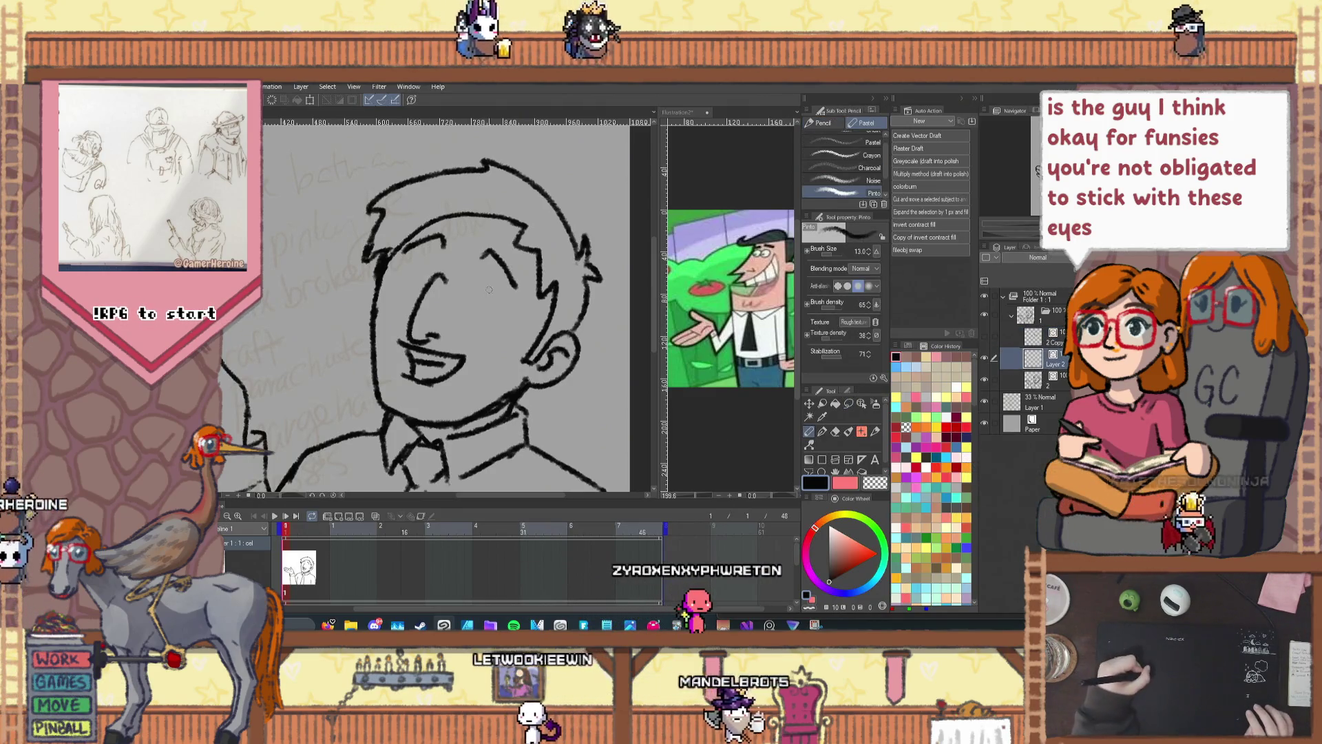
Step: Draw open oval eyes with shaded pupils on both sides of the face
drag(486, 283, 482, 310)
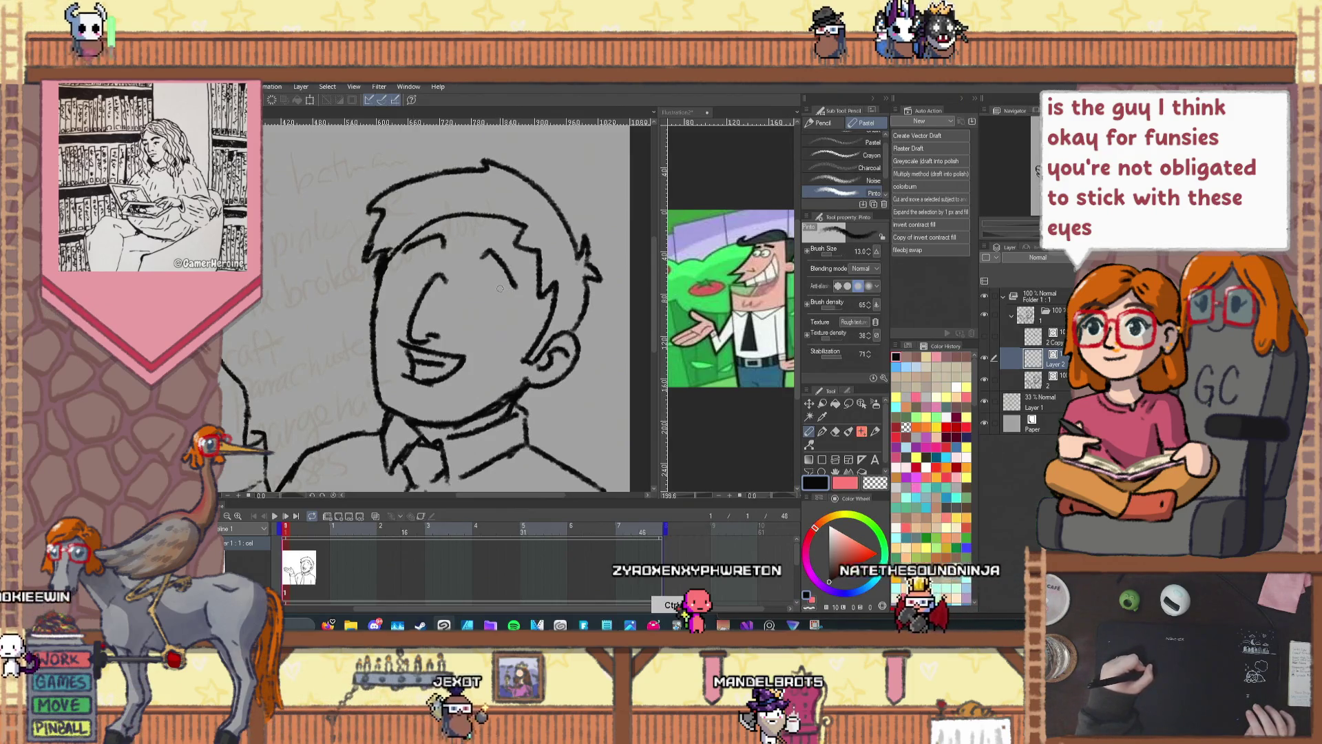
drag(500, 284, 482, 312)
drag(422, 270, 486, 309)
drag(423, 268, 411, 281)
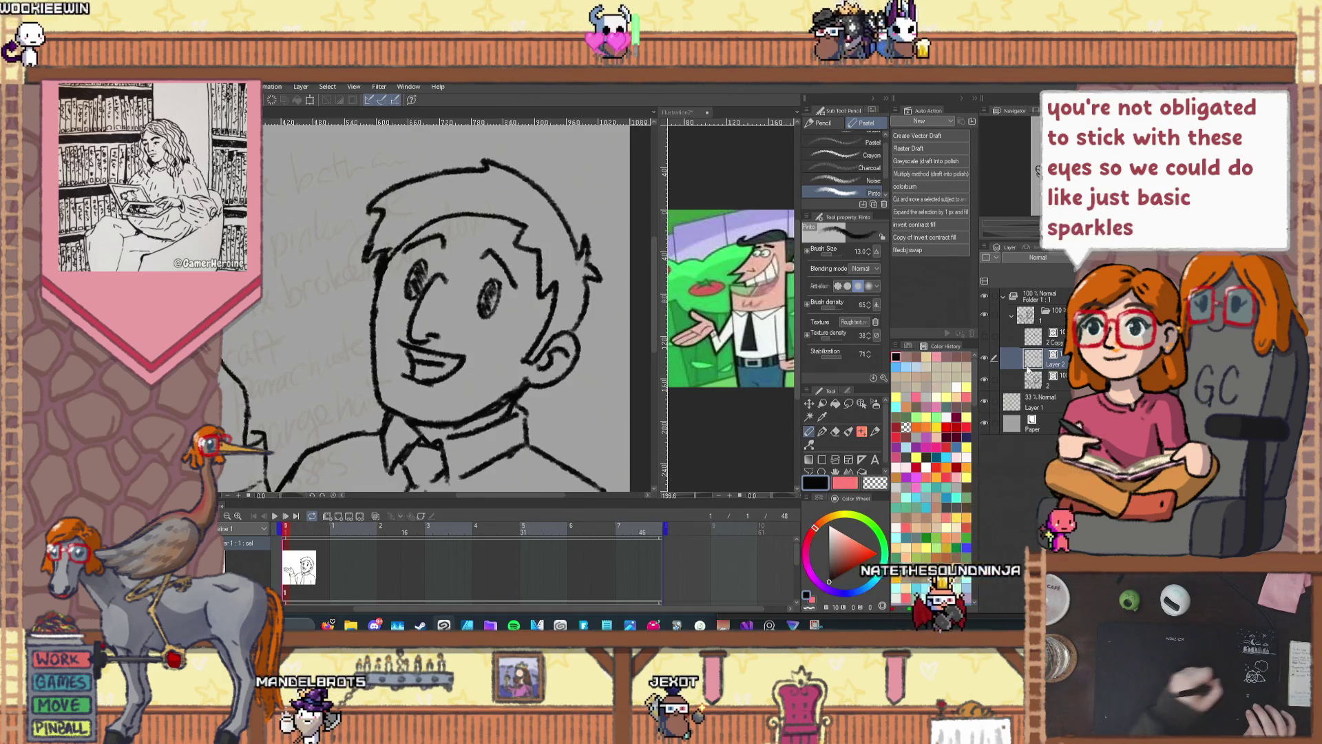
Step: On a new layer, draw arched Disney-style eyes with under-eye lines
key(ctrl+shift+n)
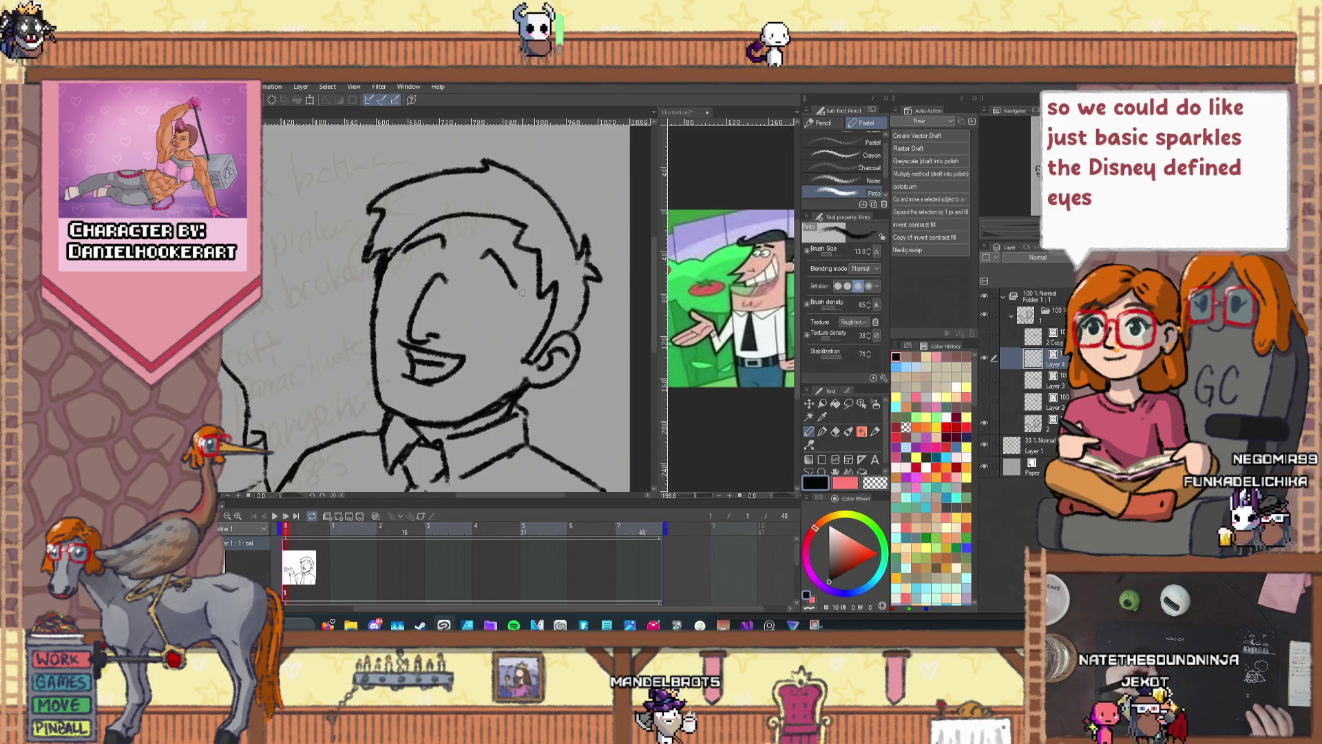
key(ctrl+z)
drag(480, 286, 495, 296)
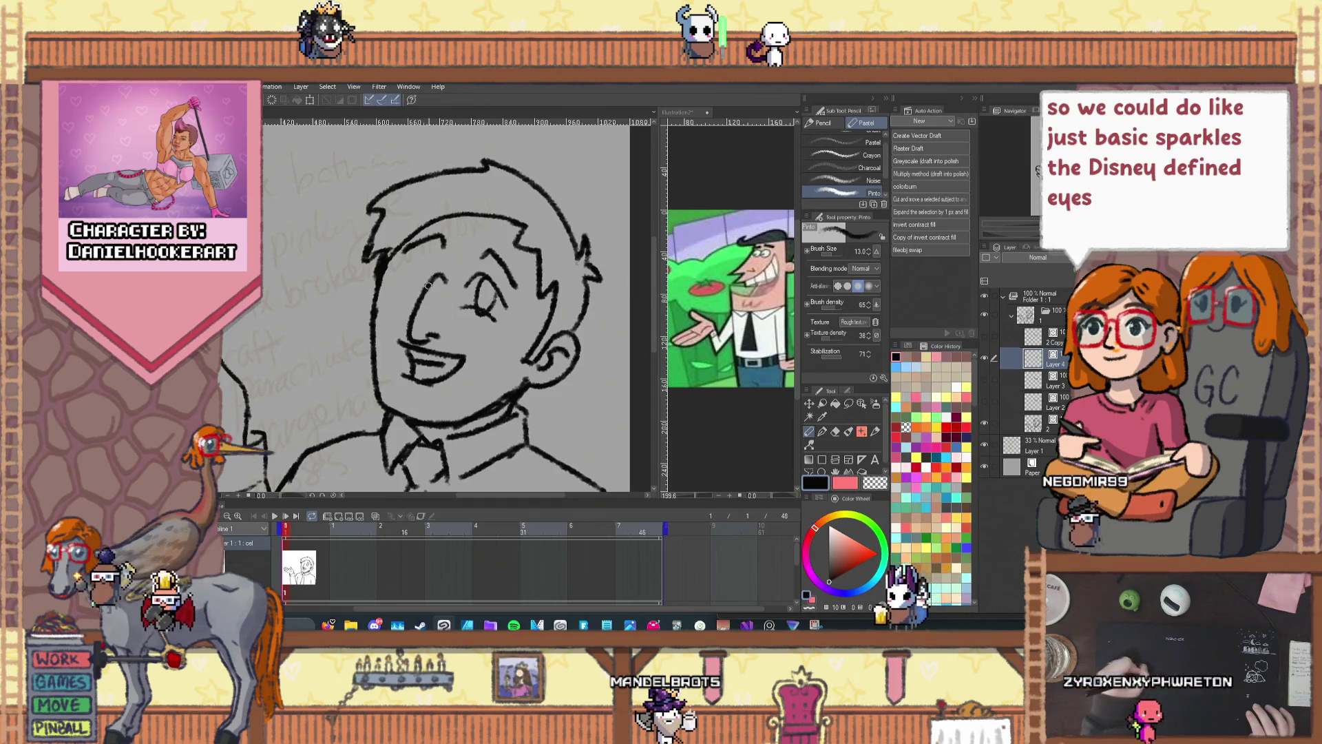
drag(421, 272, 413, 295)
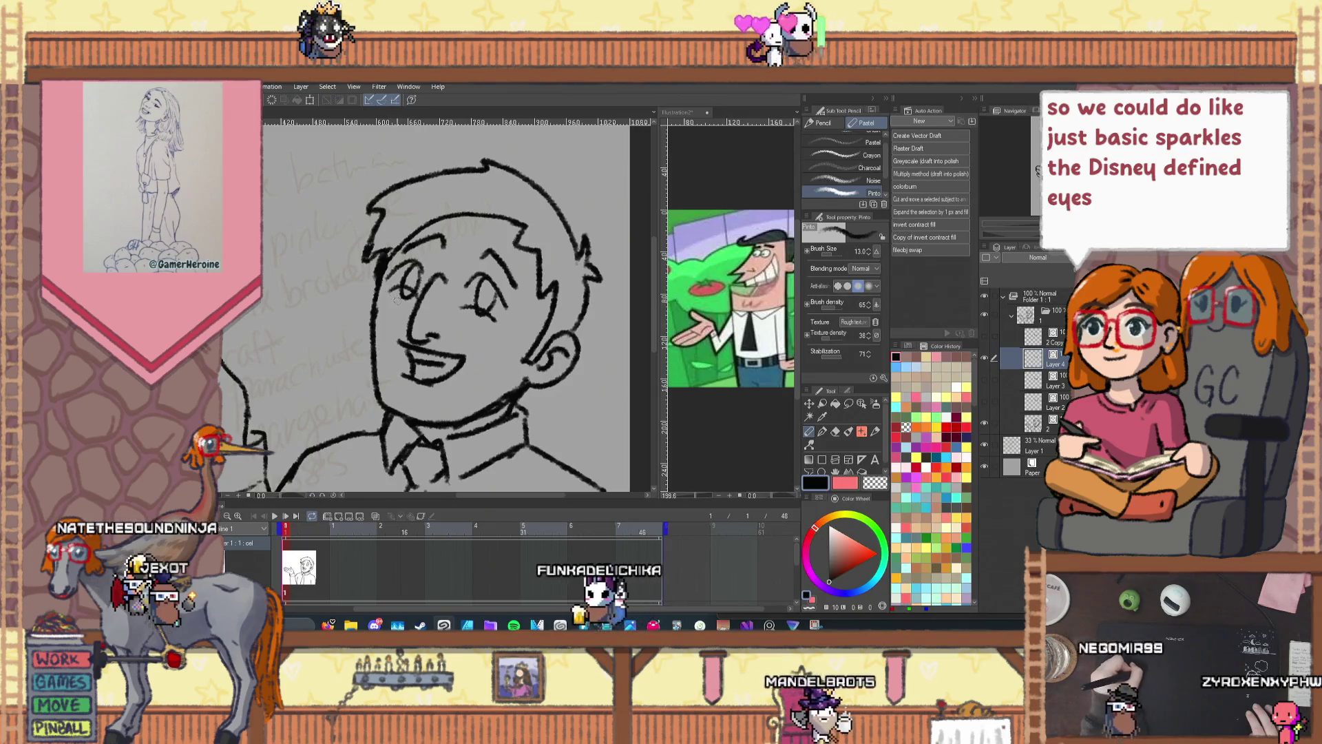
key(e)
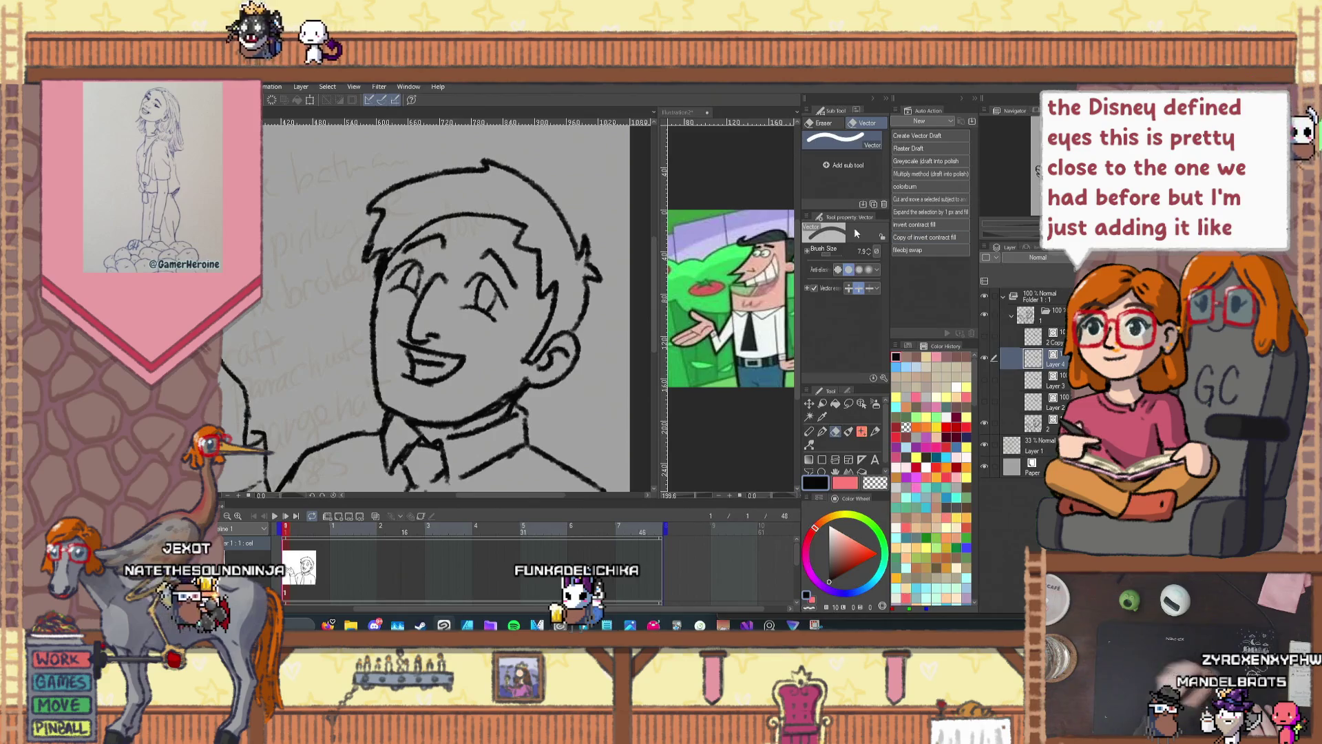
key(ctrl+minus)
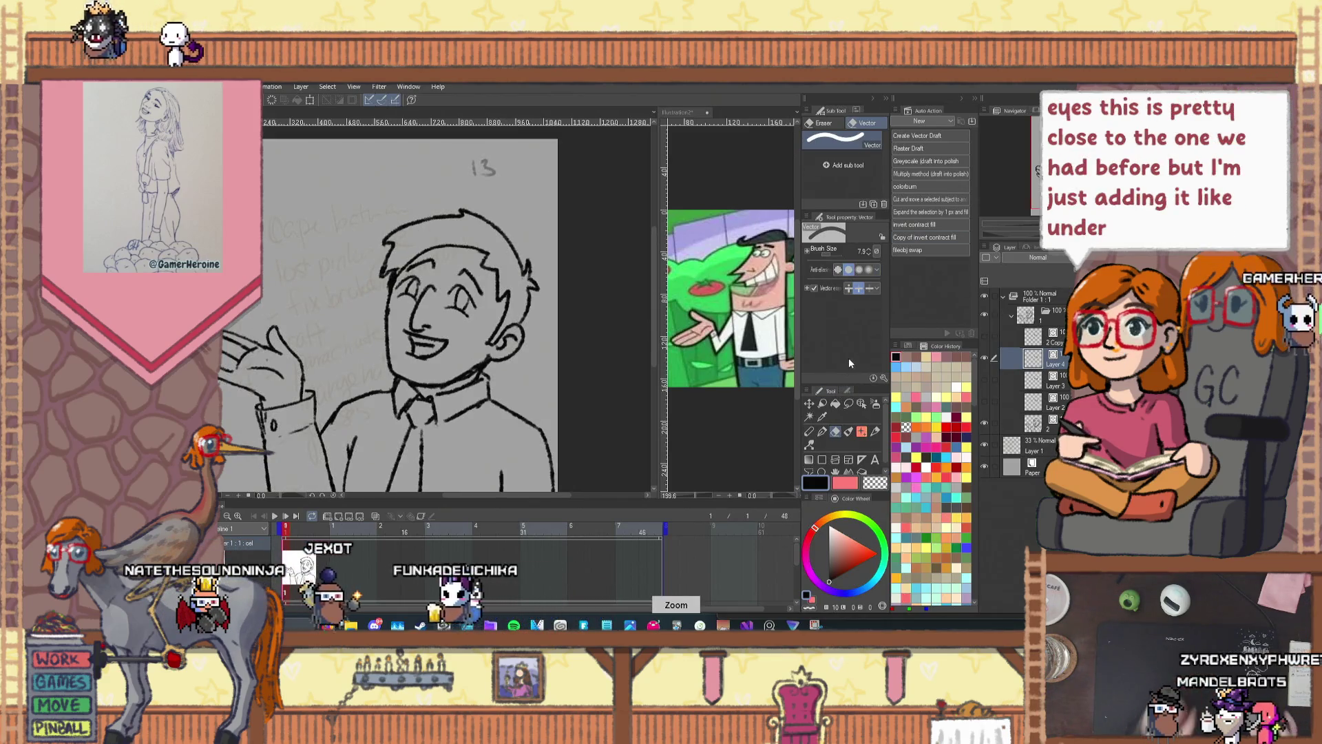
click(984, 358)
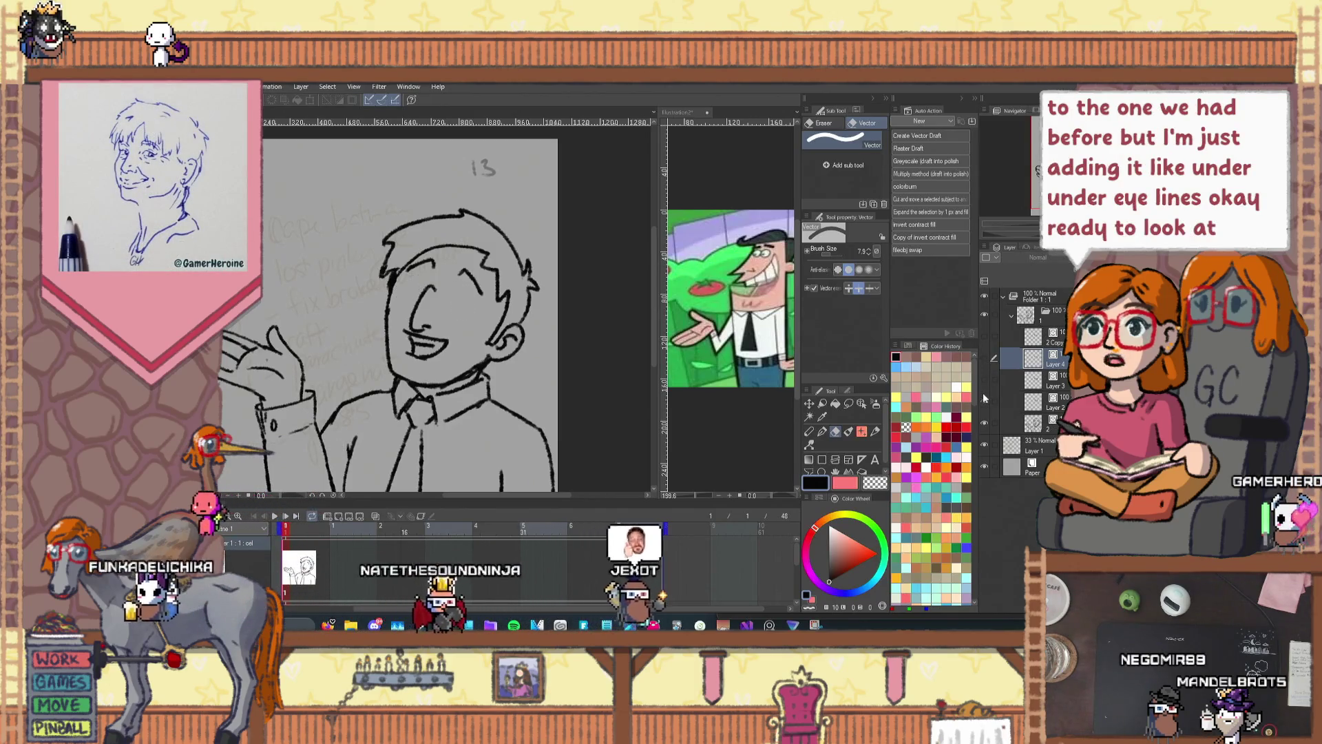
click(984, 379)
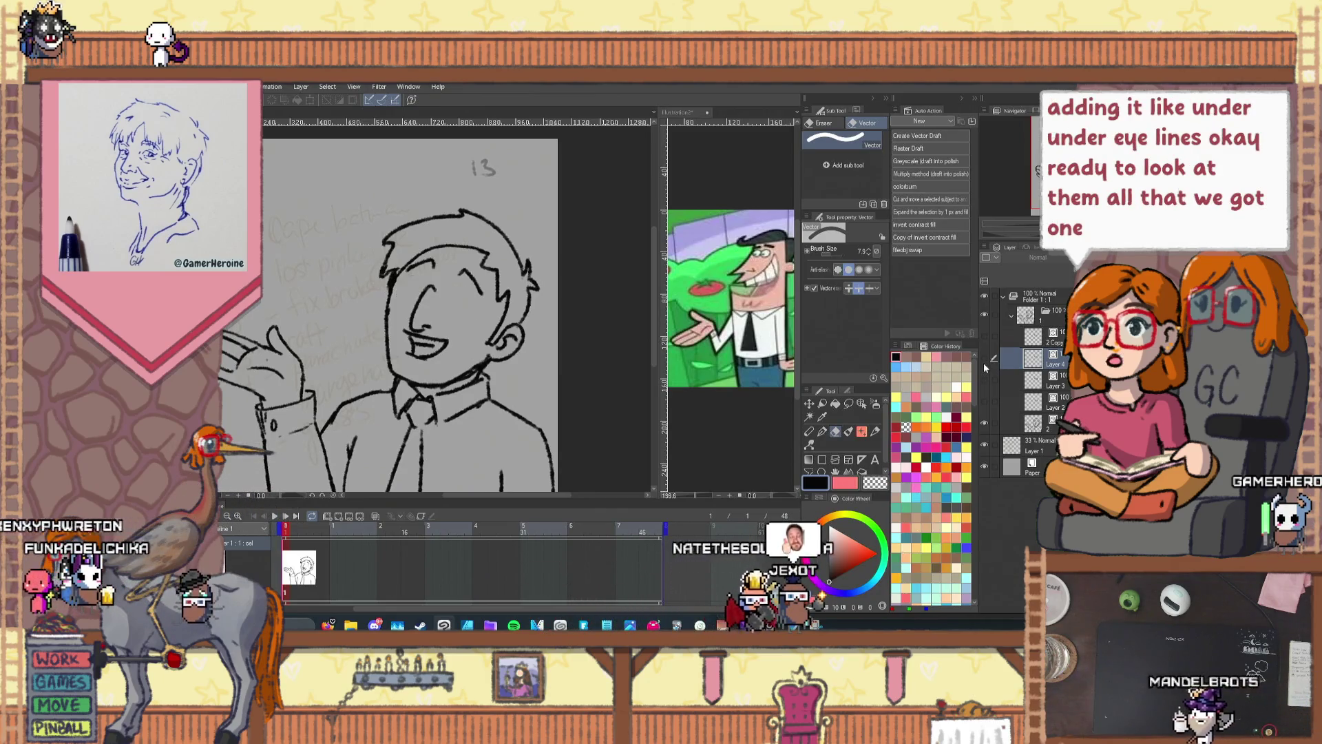
click(810, 404)
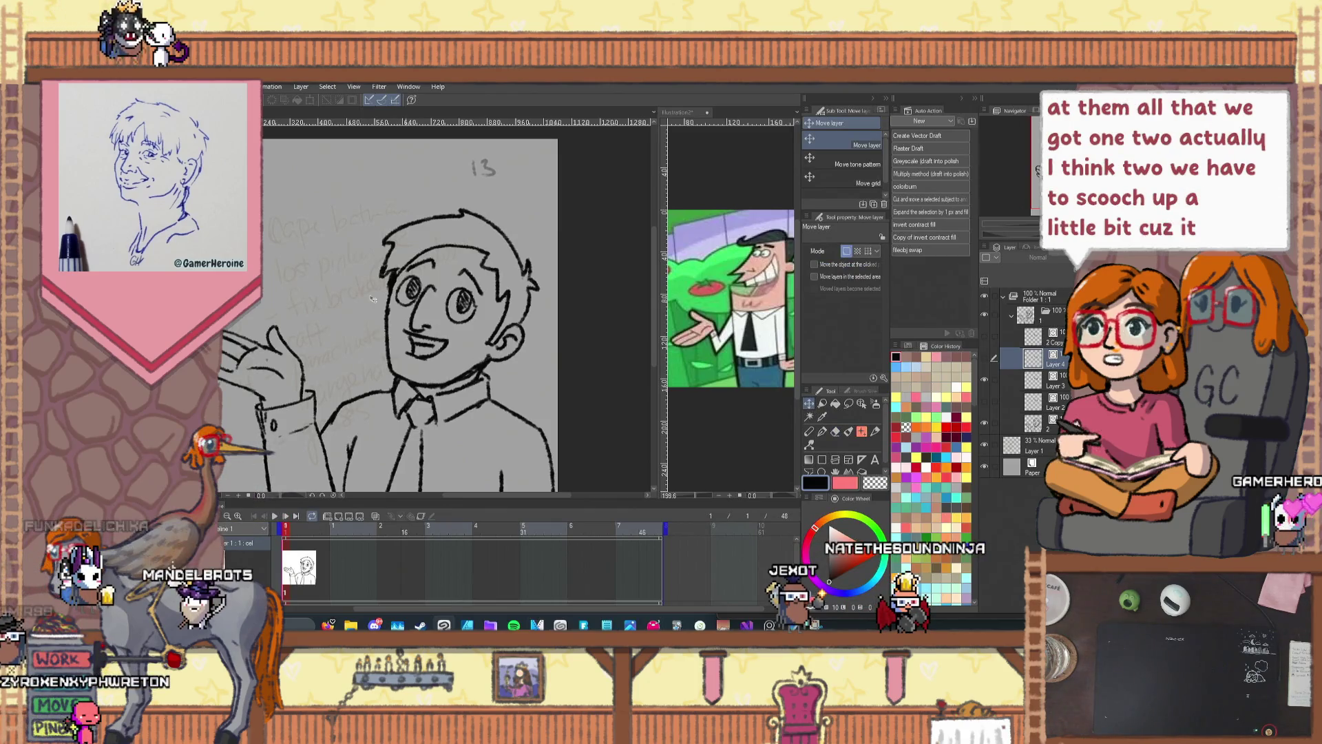
scroll(447, 297, up, 2)
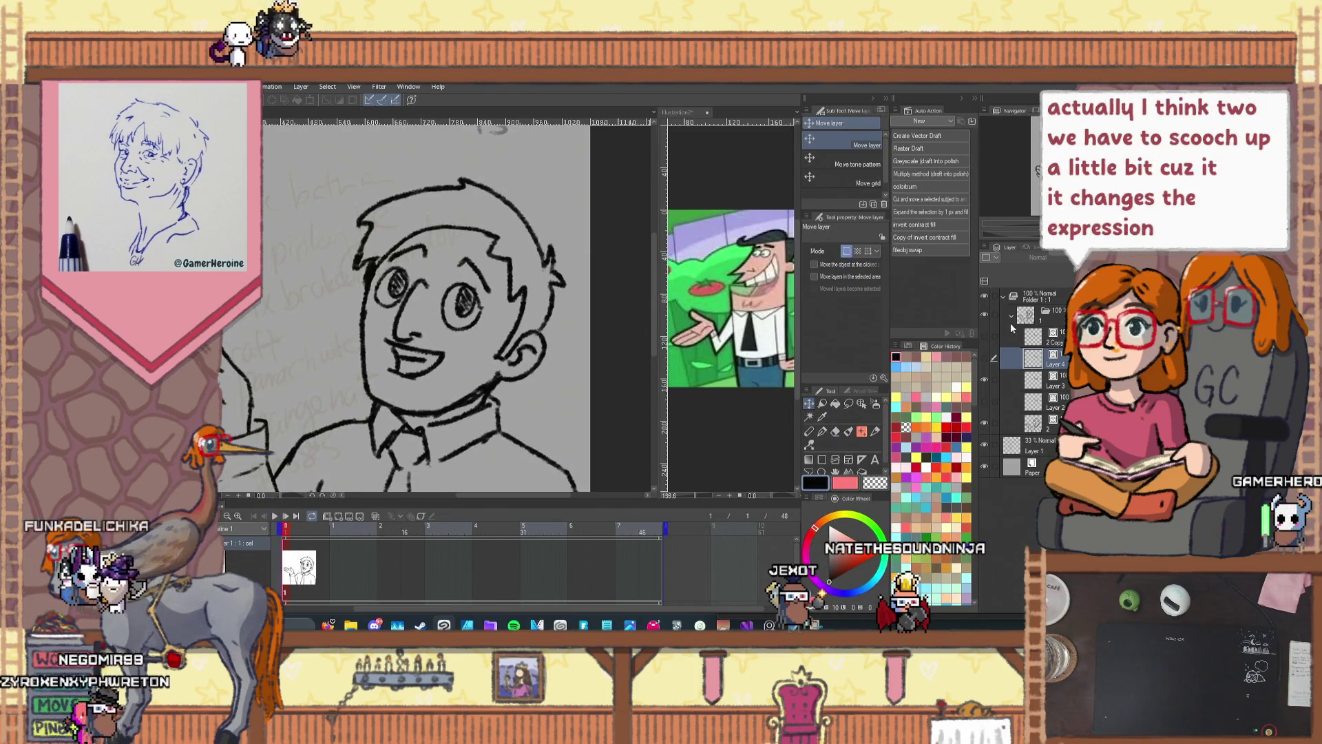
click(1046, 381)
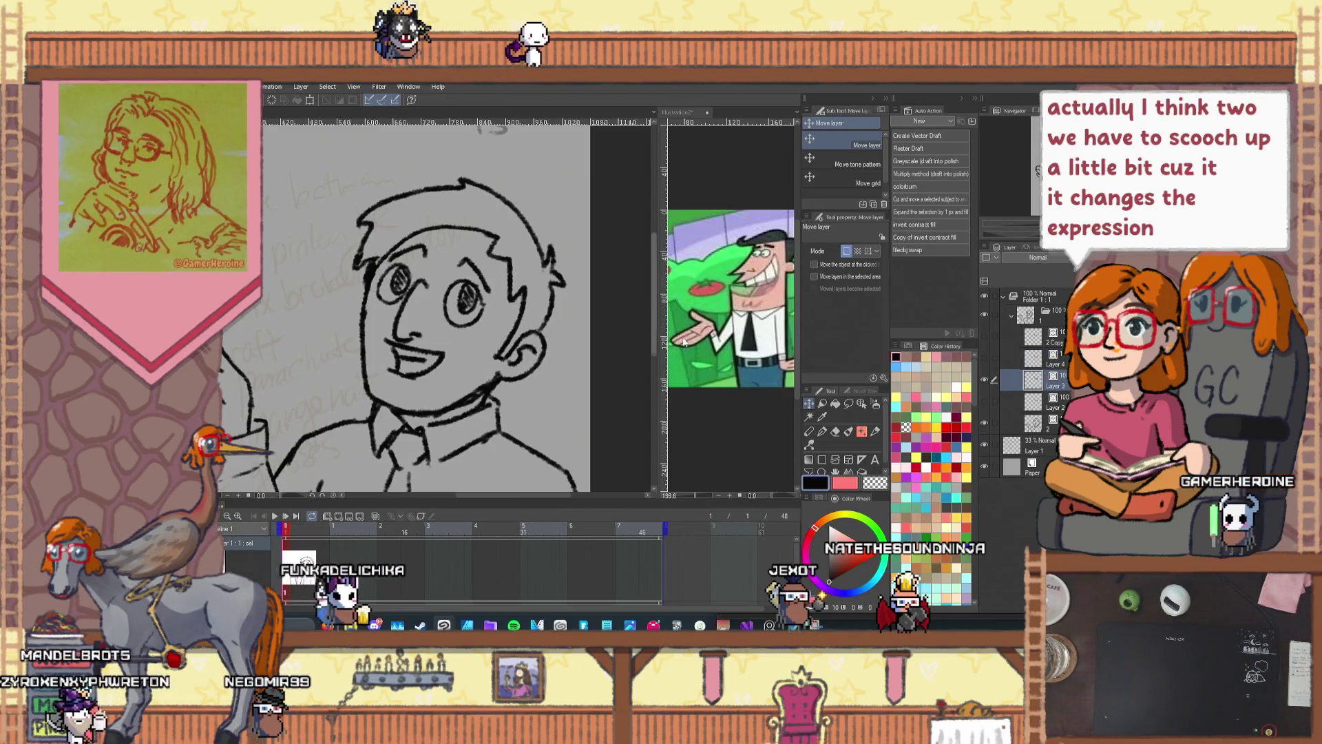
click(985, 379)
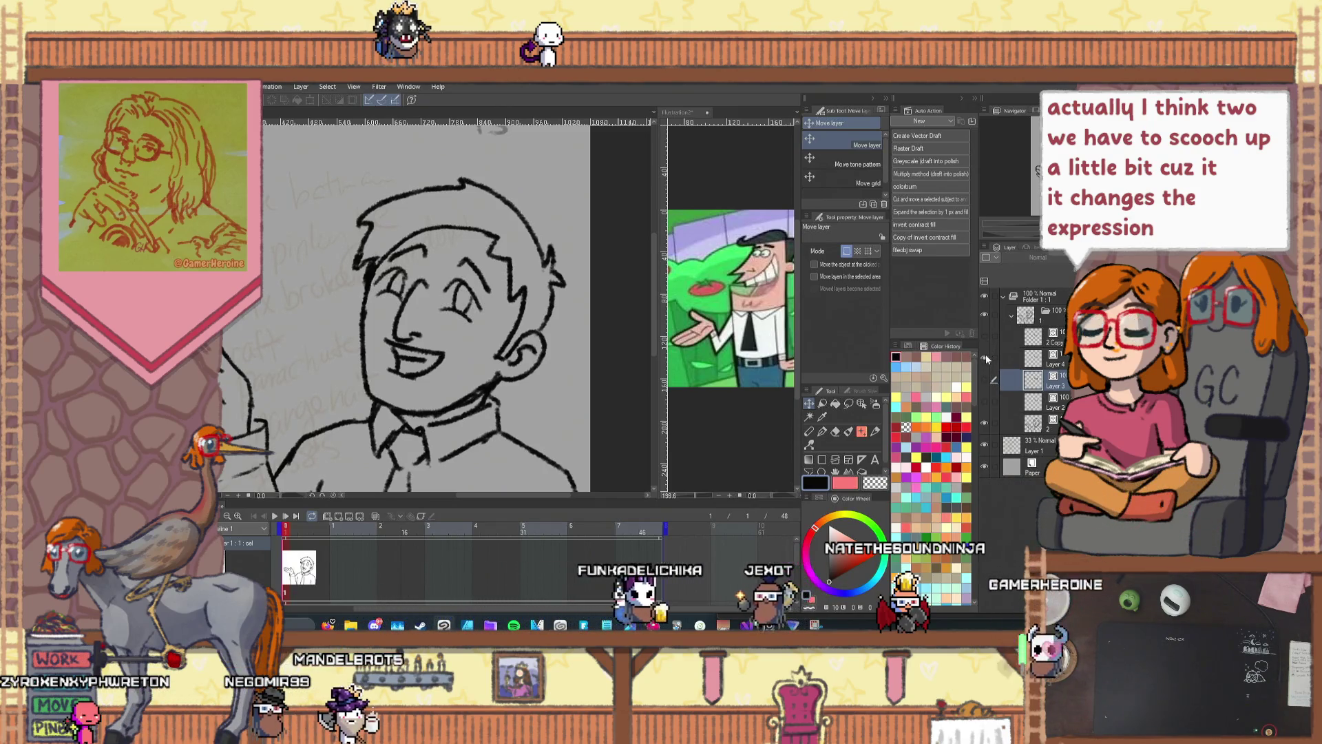
click(985, 335)
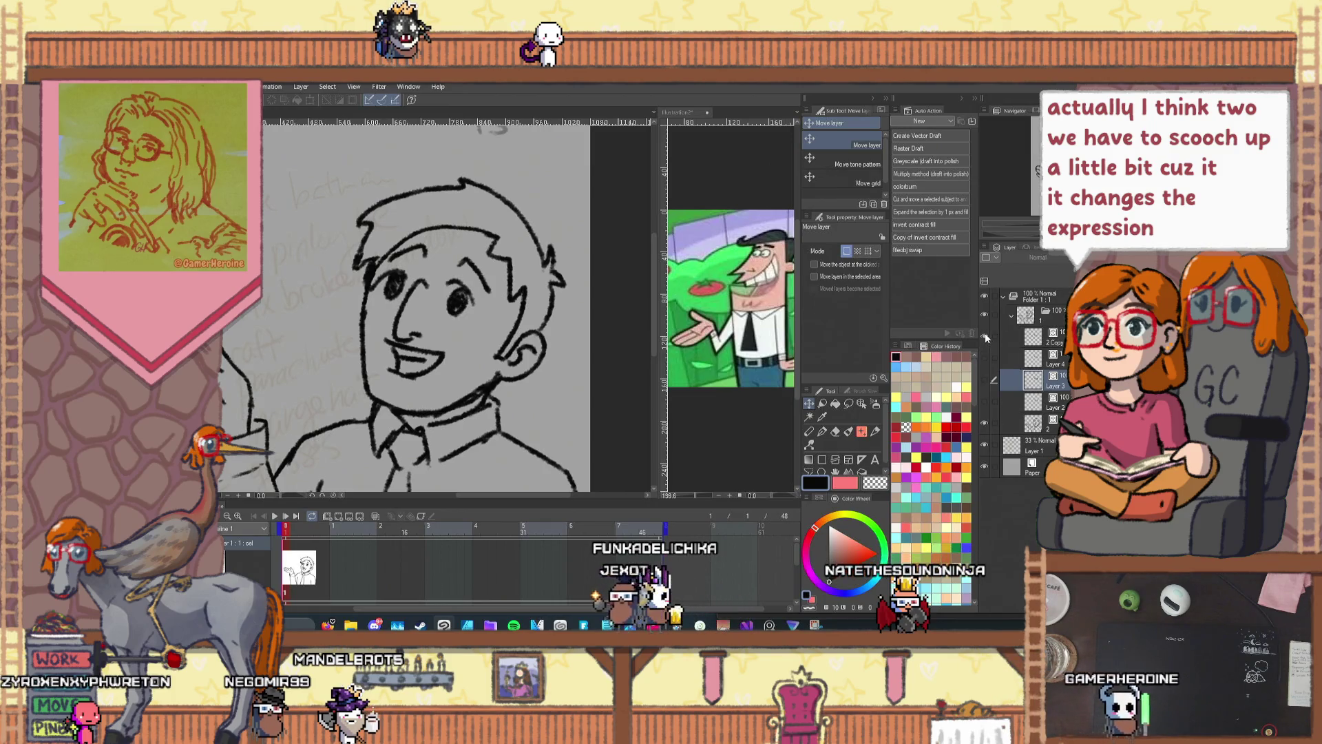
key(alt+bracketright)
key(alt+bracketright)
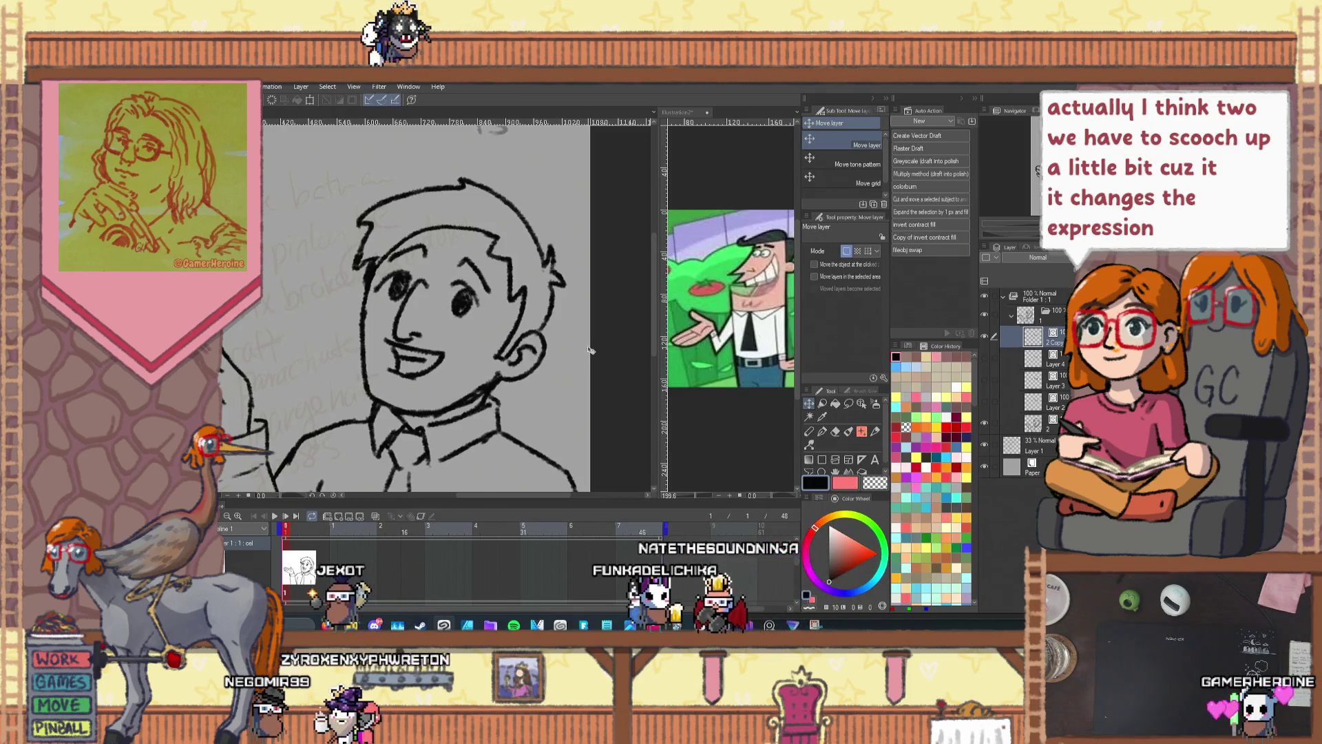
click(985, 337)
click(986, 402)
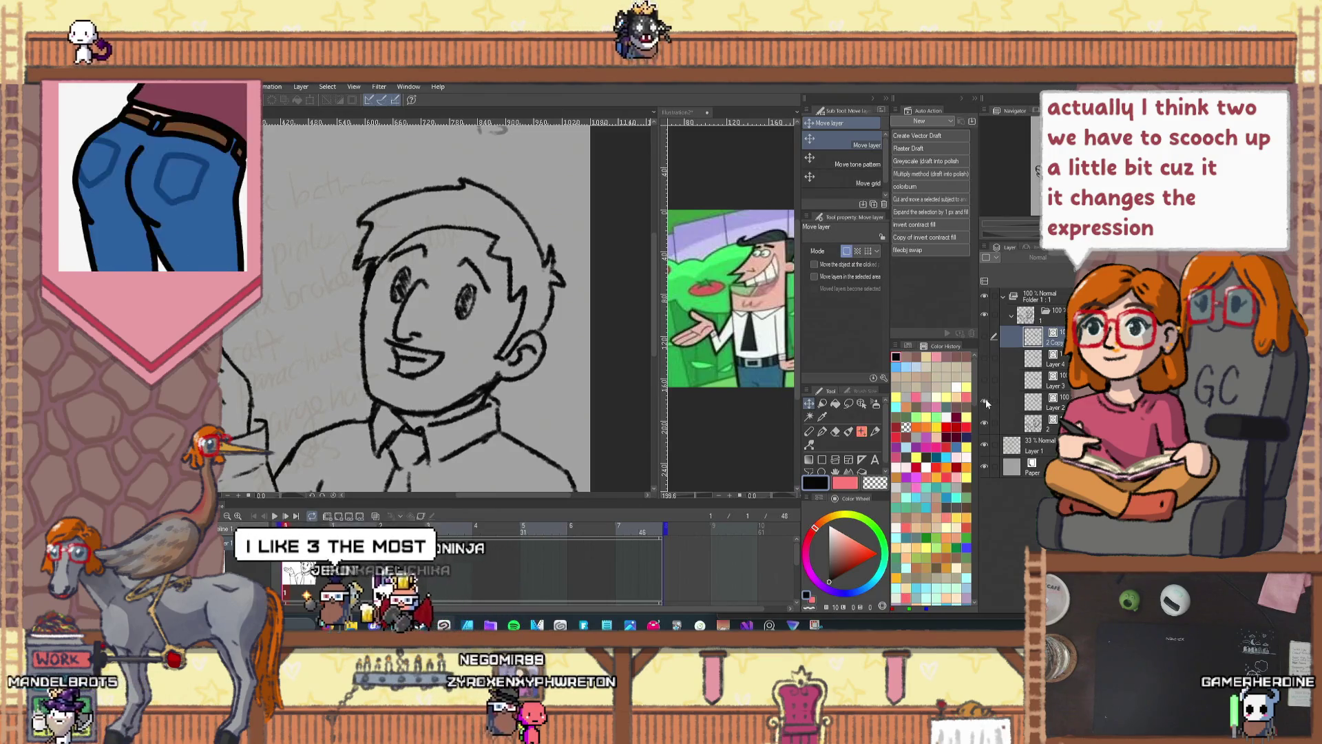
click(986, 402)
click(984, 380)
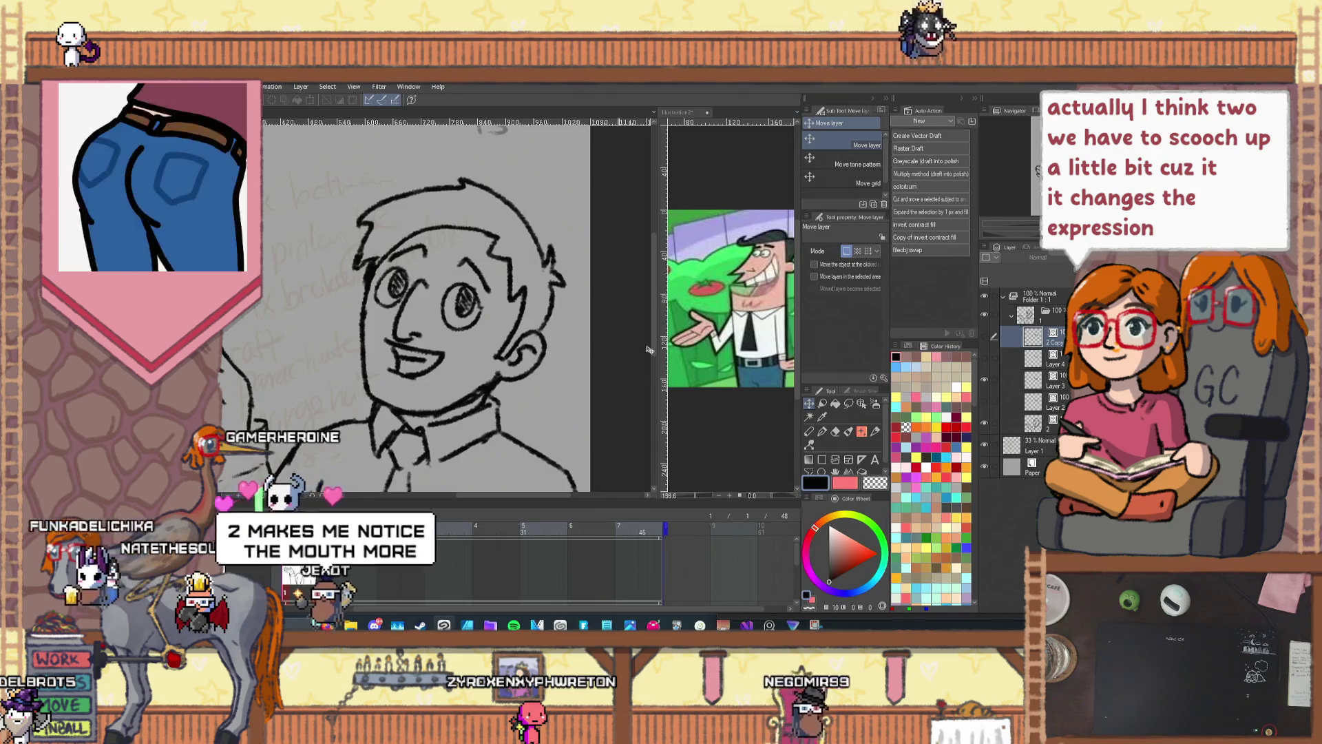
ctrl+shift+click(520, 311)
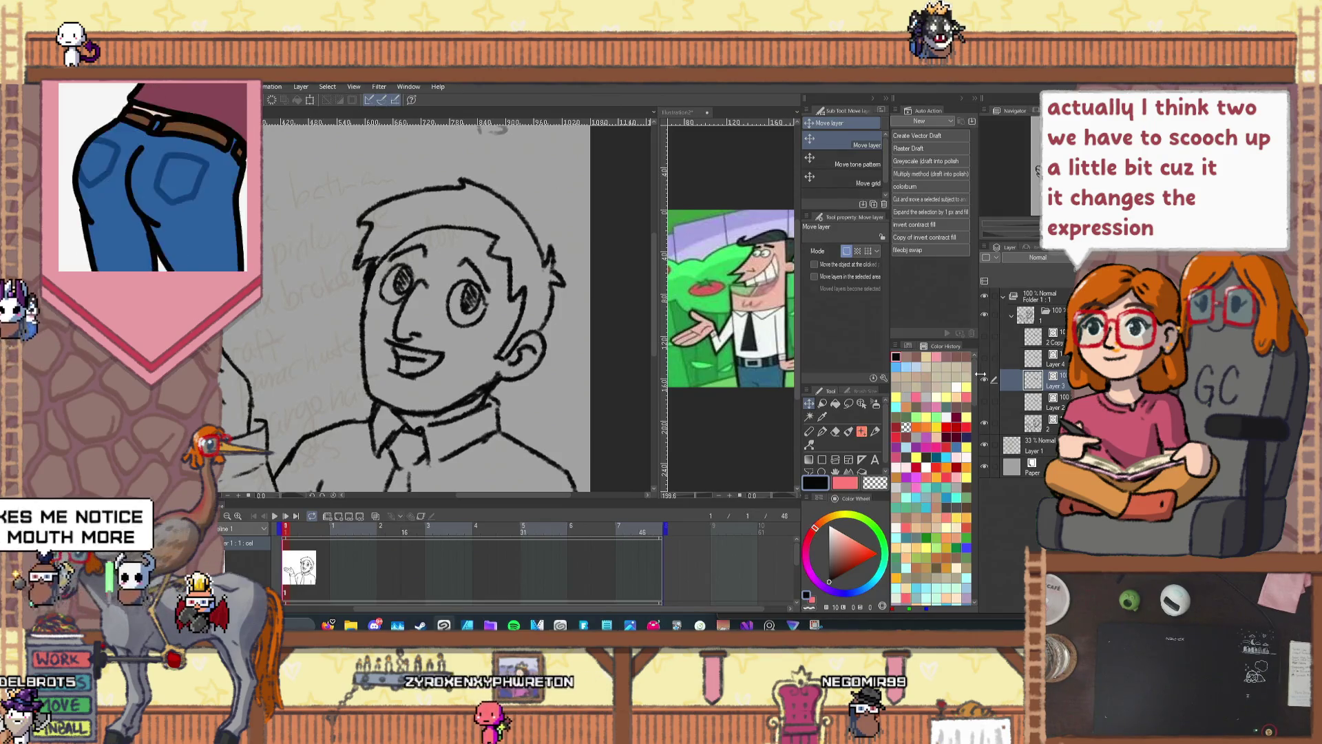
drag(980, 374, 983, 362)
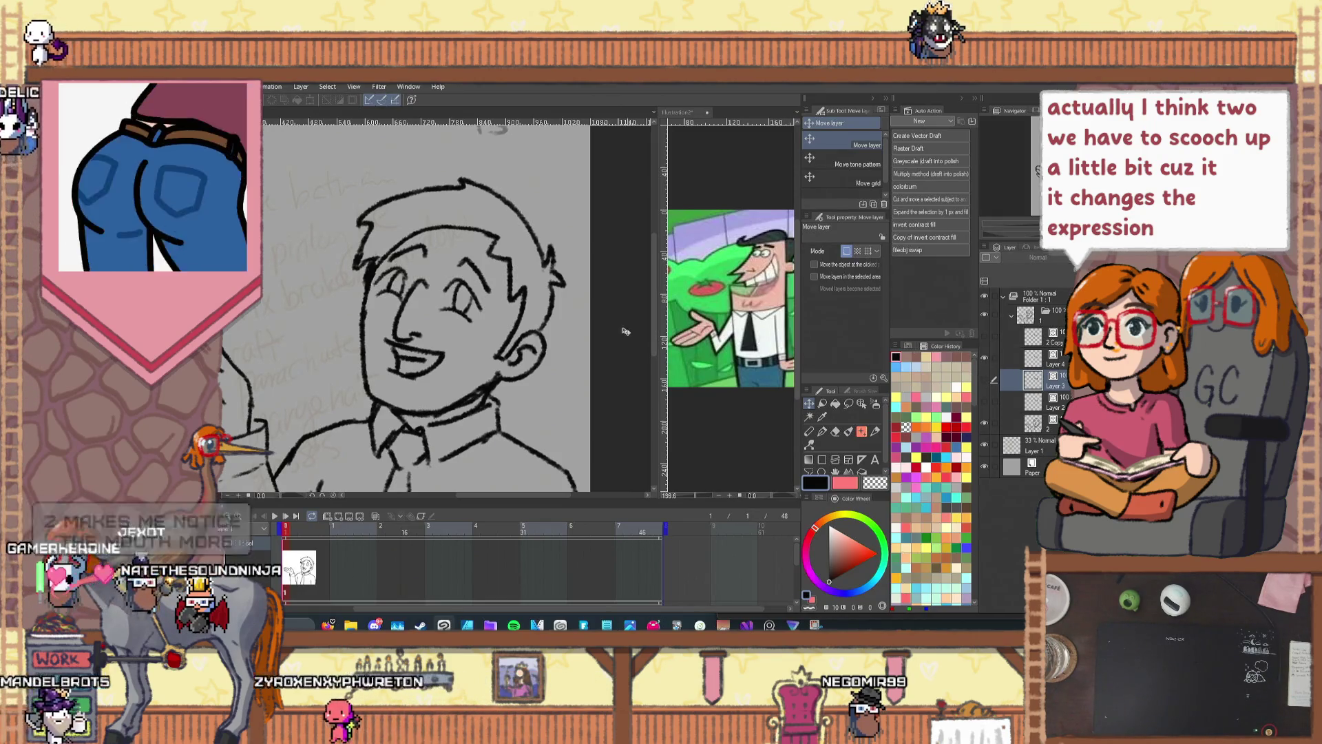
ctrl+shift+click(590, 343)
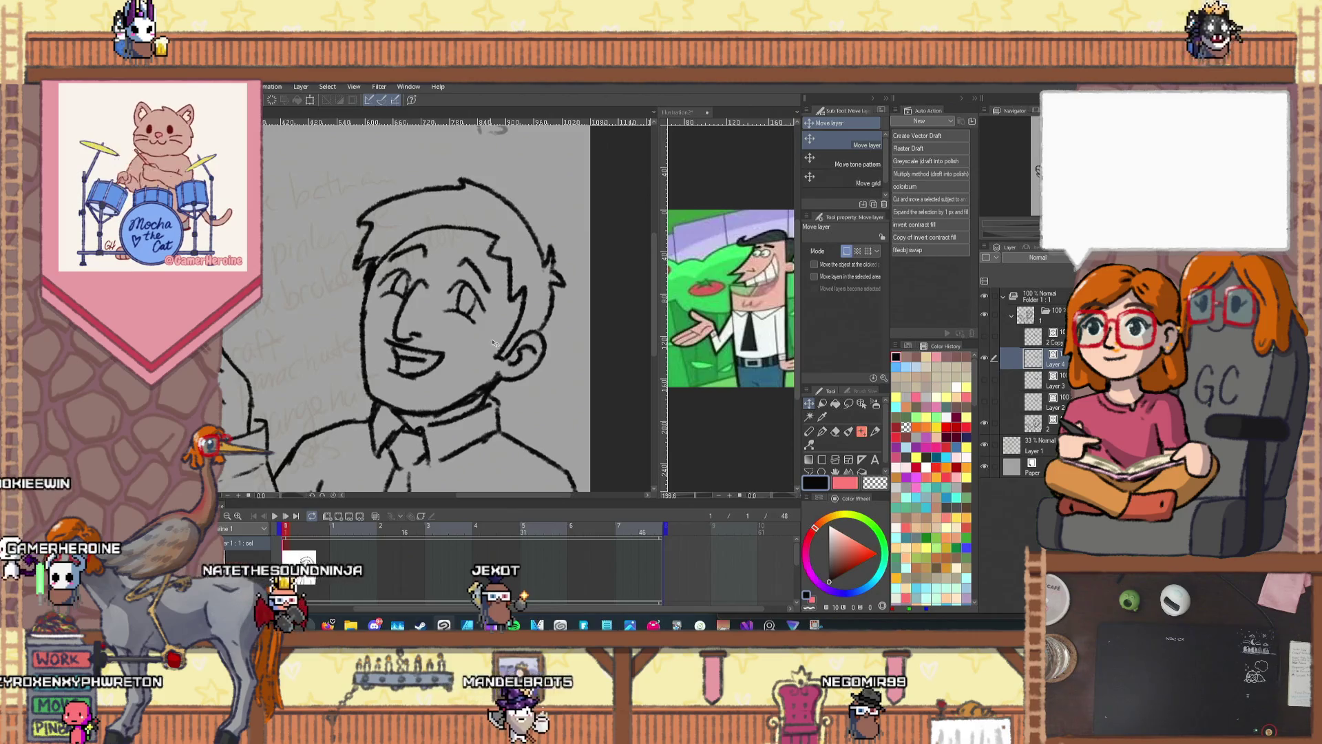
click(984, 358)
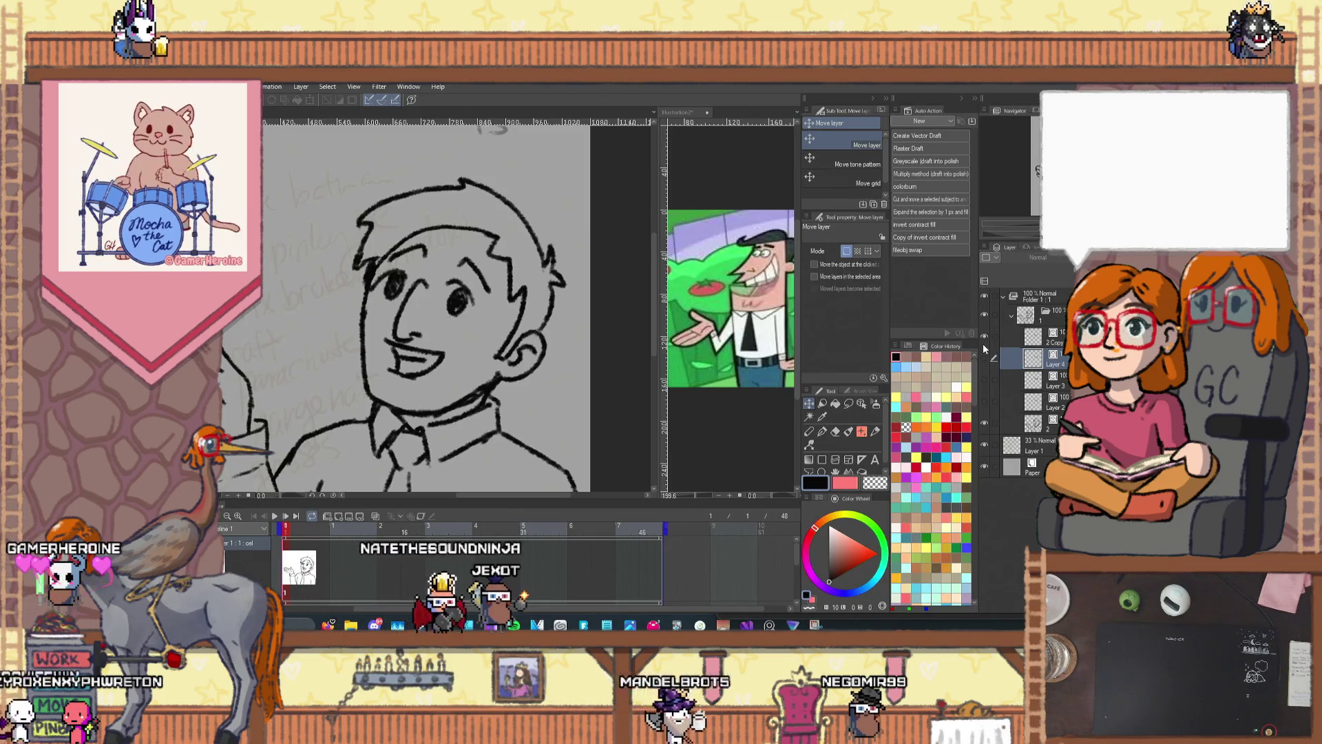
click(1035, 336)
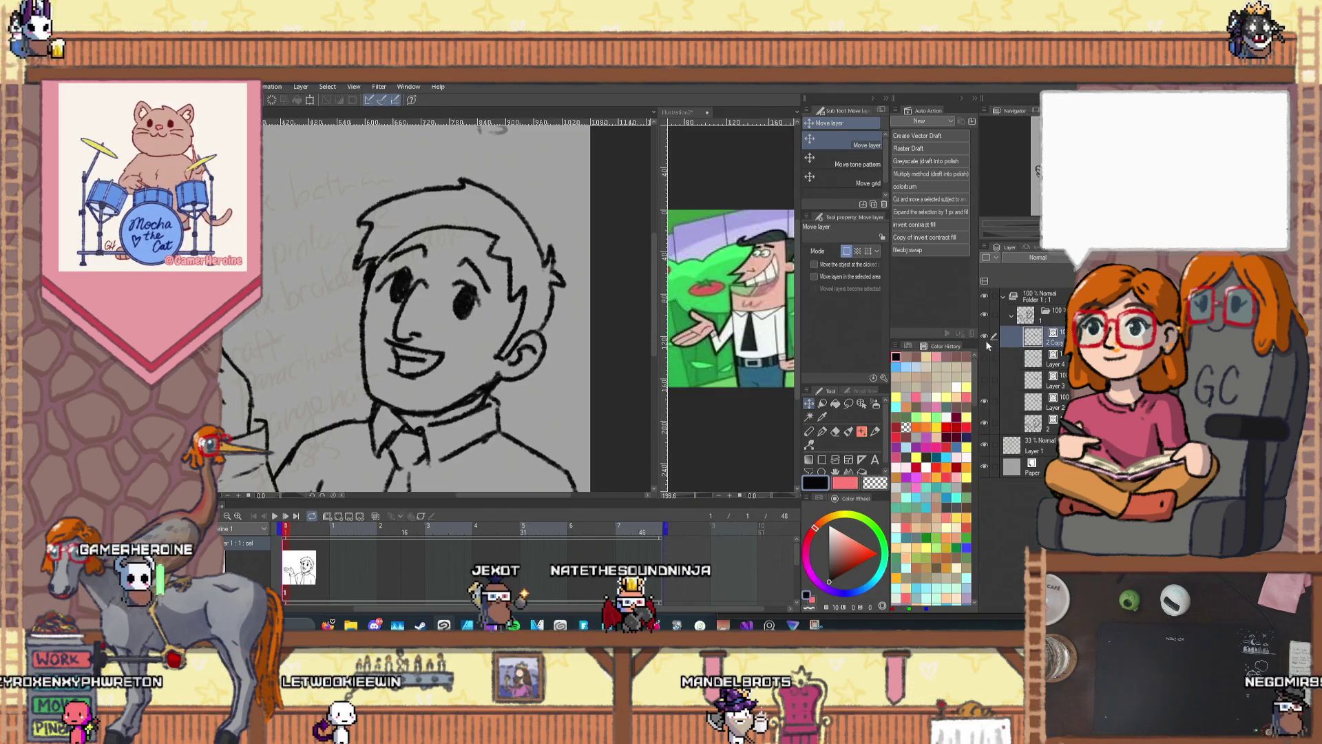
click(984, 380)
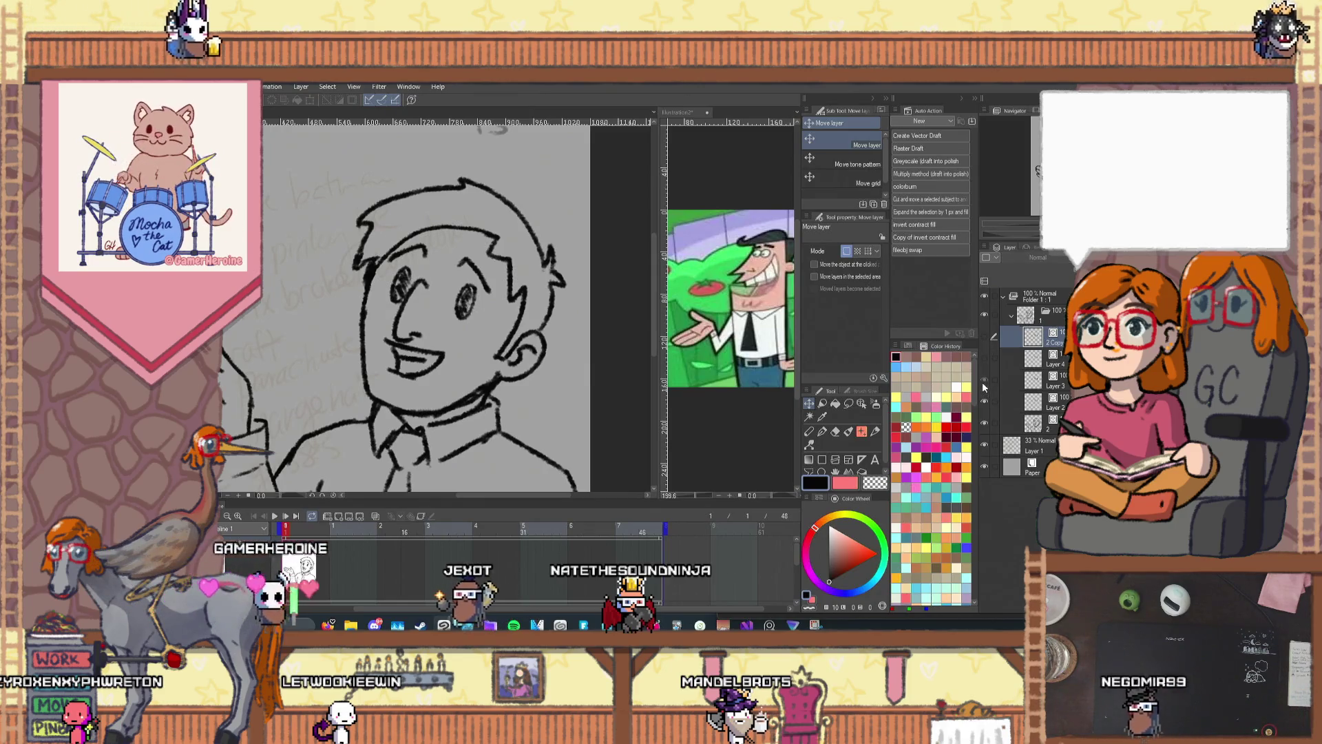
click(985, 402)
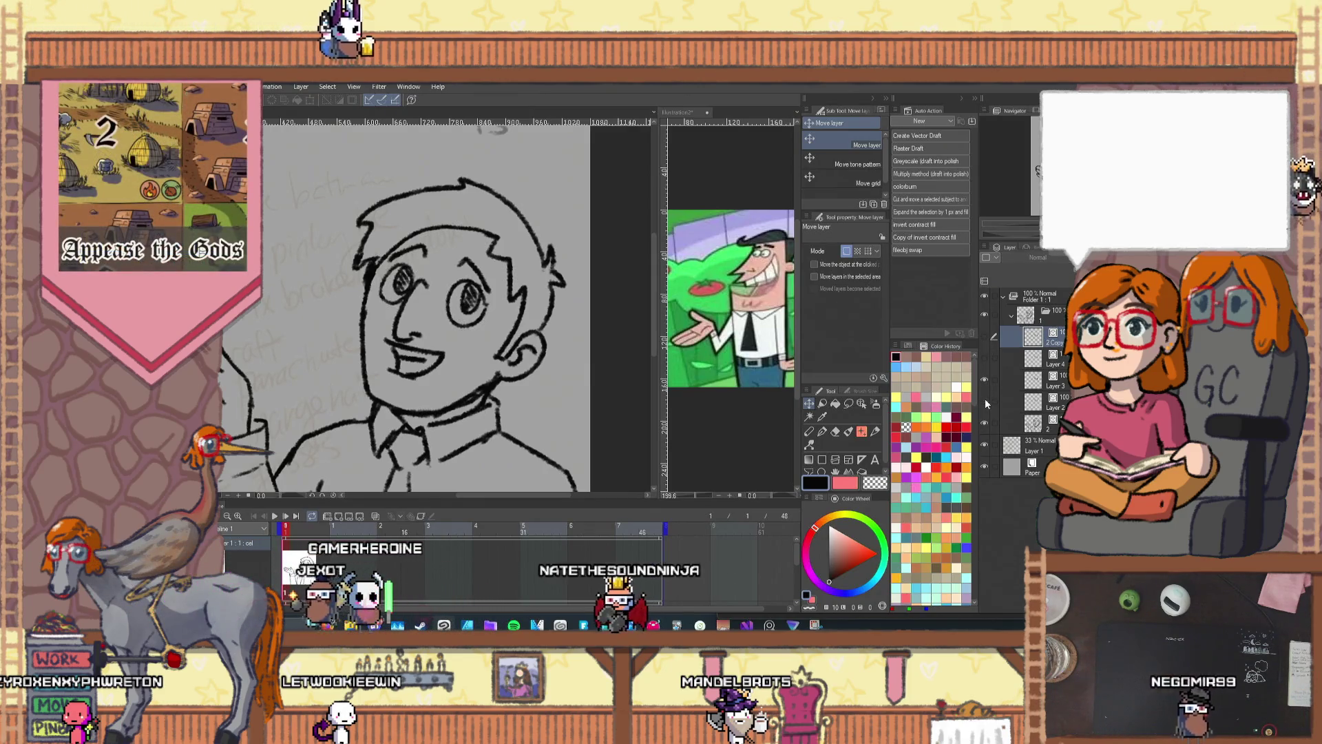
click(985, 358)
click(984, 379)
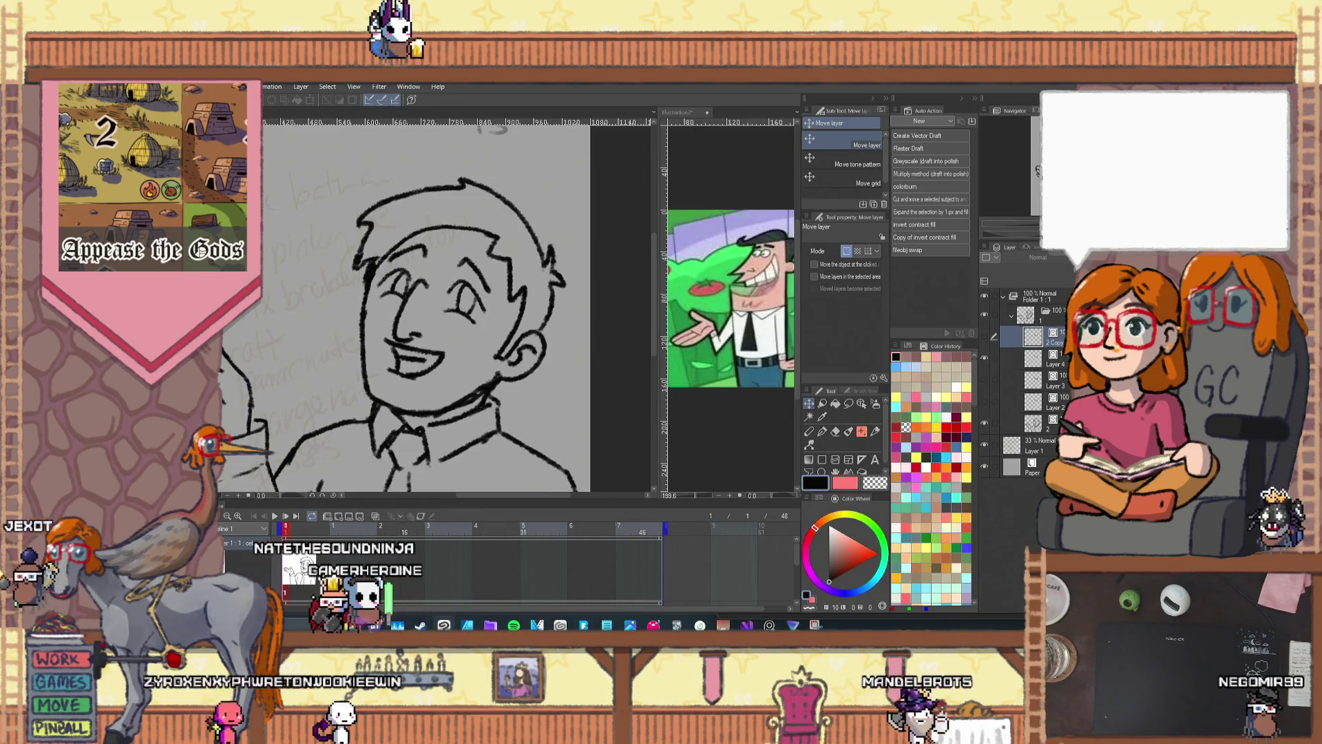
click(1033, 359)
scroll(485, 308, up, 1)
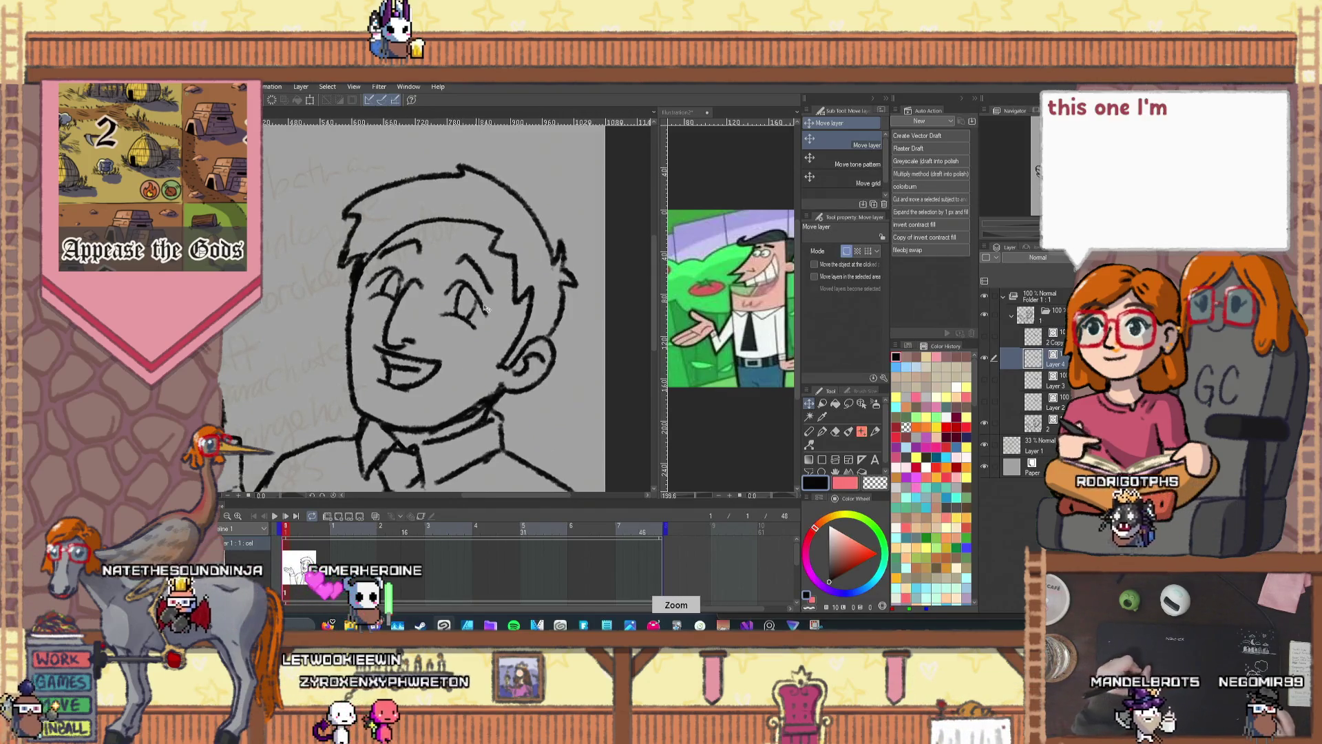
Step: Fill the eye's pupil with dark pencil hatching
click(809, 431)
scroll(457, 276, up, 4)
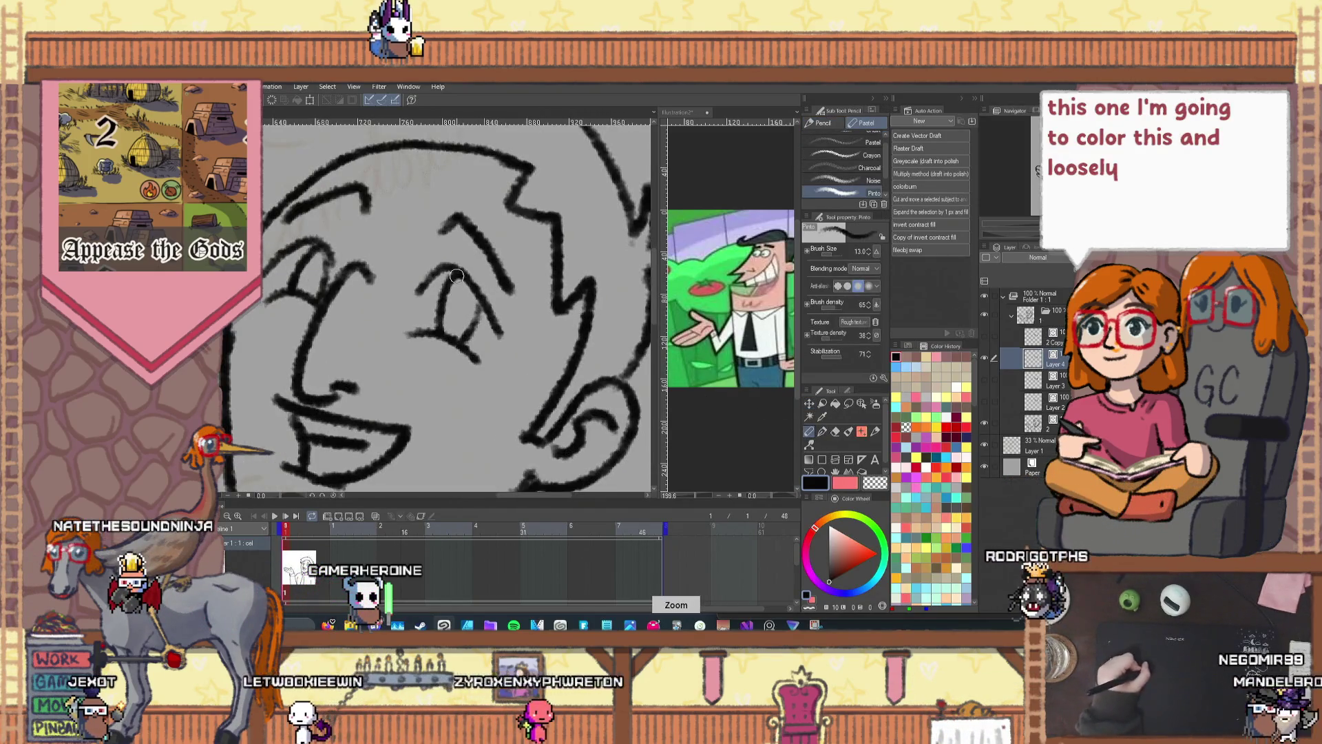
drag(456, 308, 453, 331)
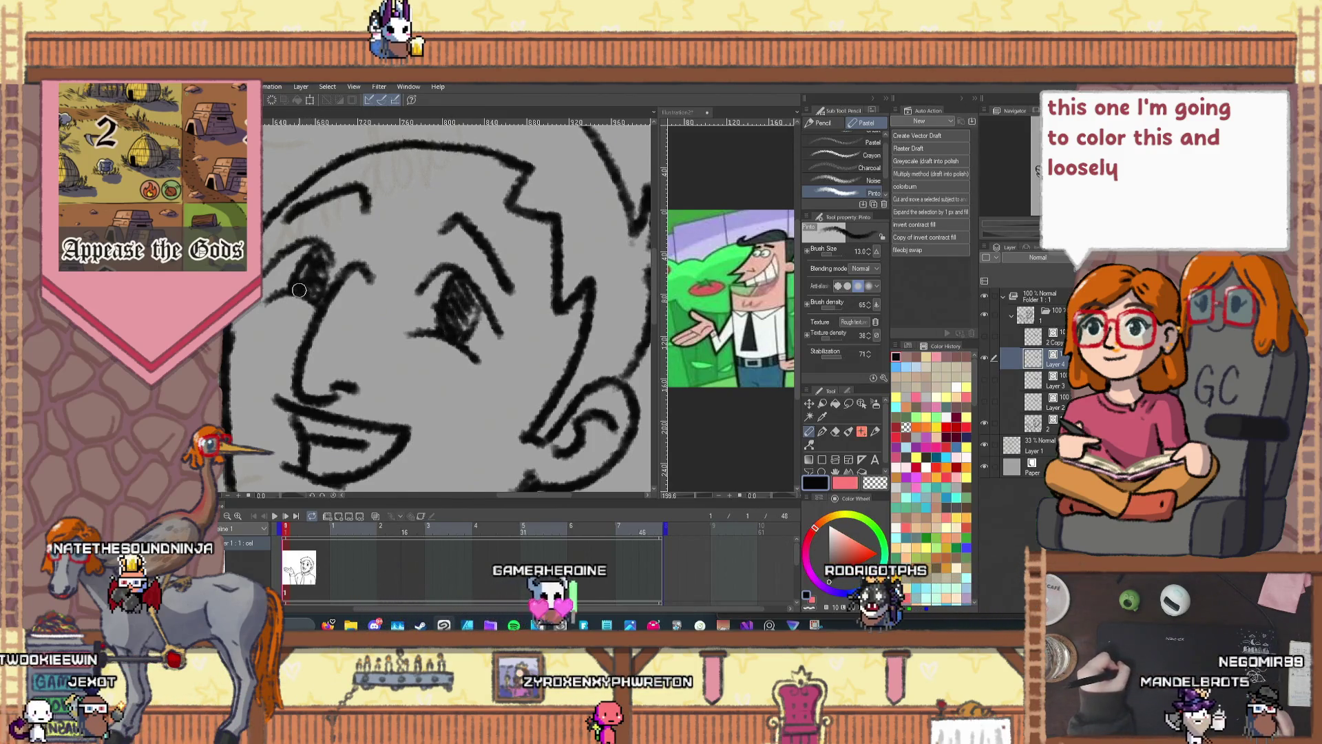
scroll(299, 290, down, 6)
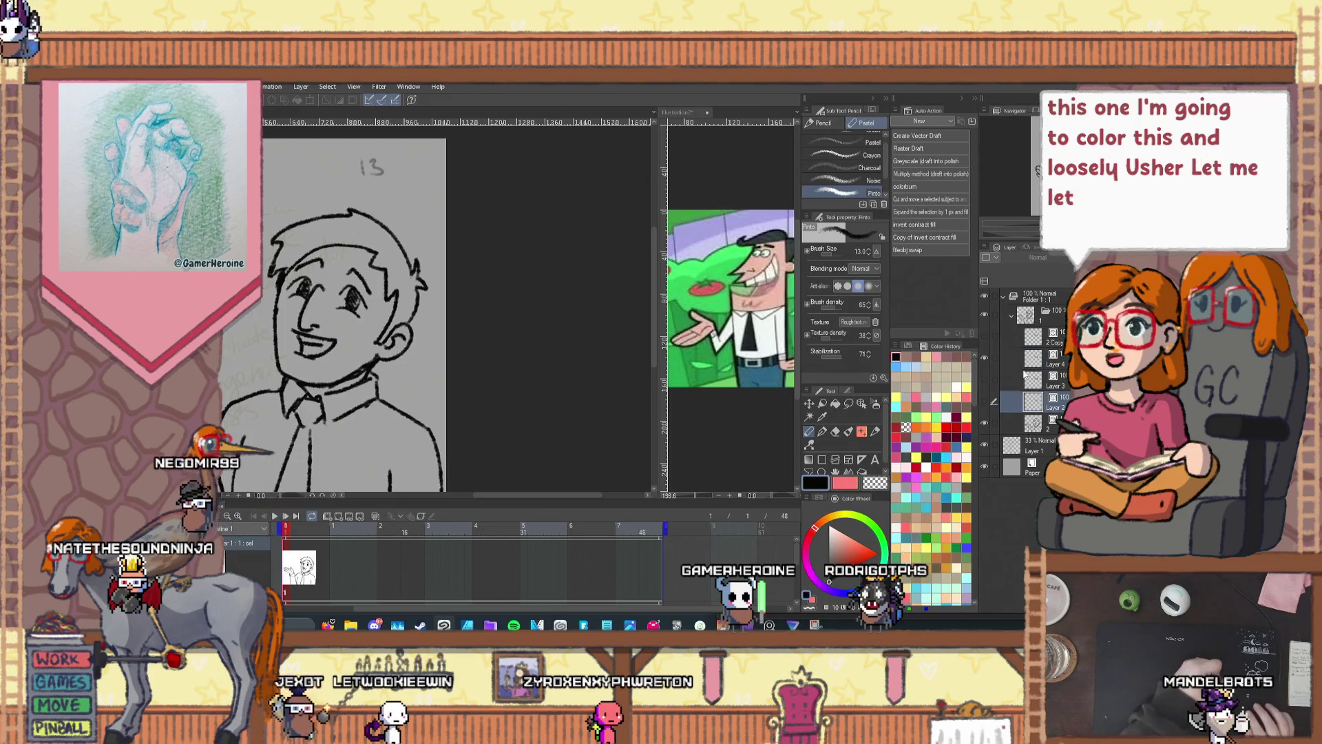
Step: Toggle Layer 2, 3 and 4 visibility to compare eyes, ending on Layer 4
click(984, 402)
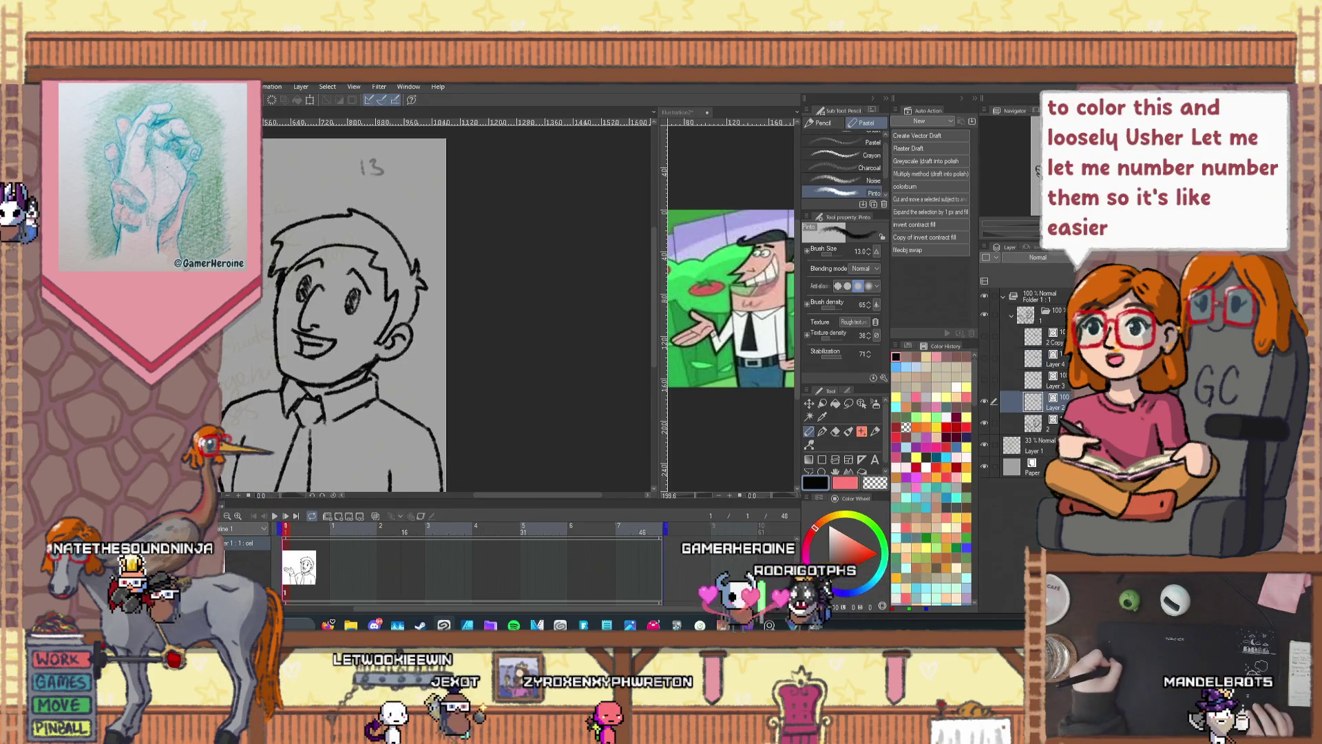
click(991, 379)
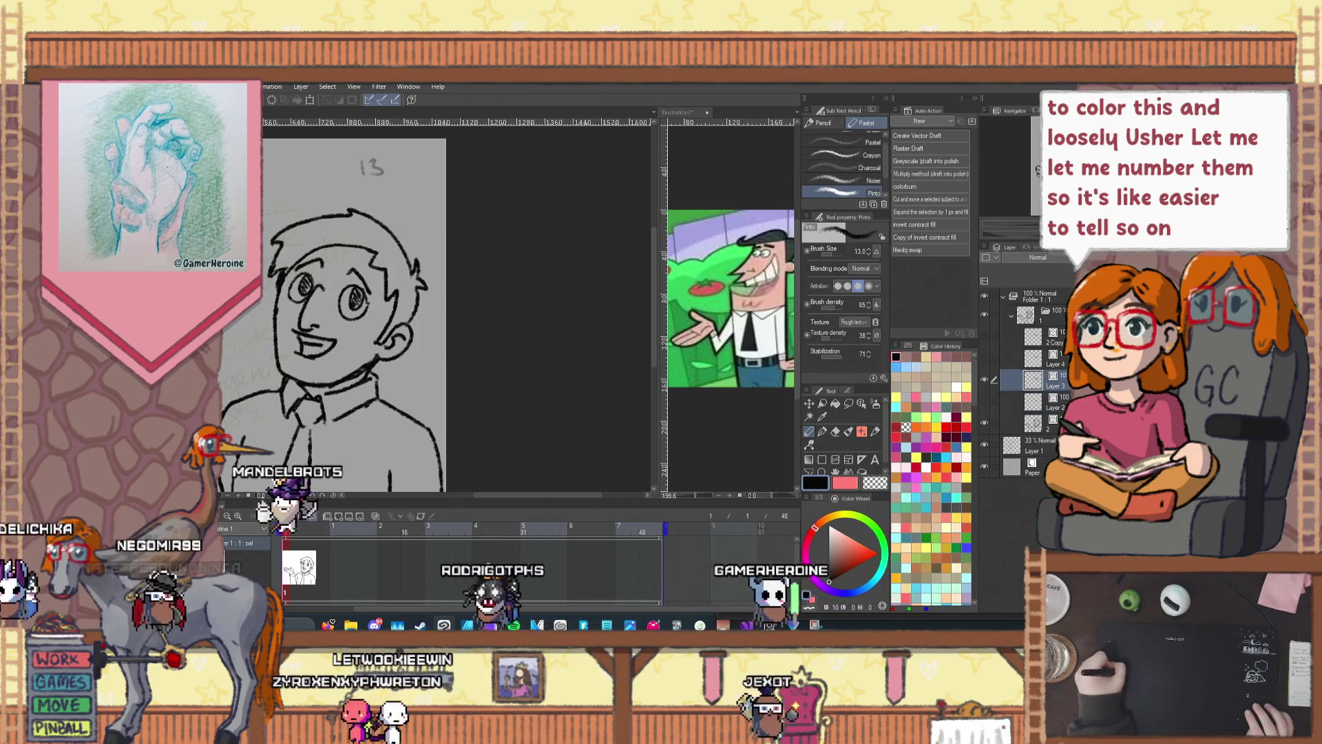
click(985, 379)
click(984, 357)
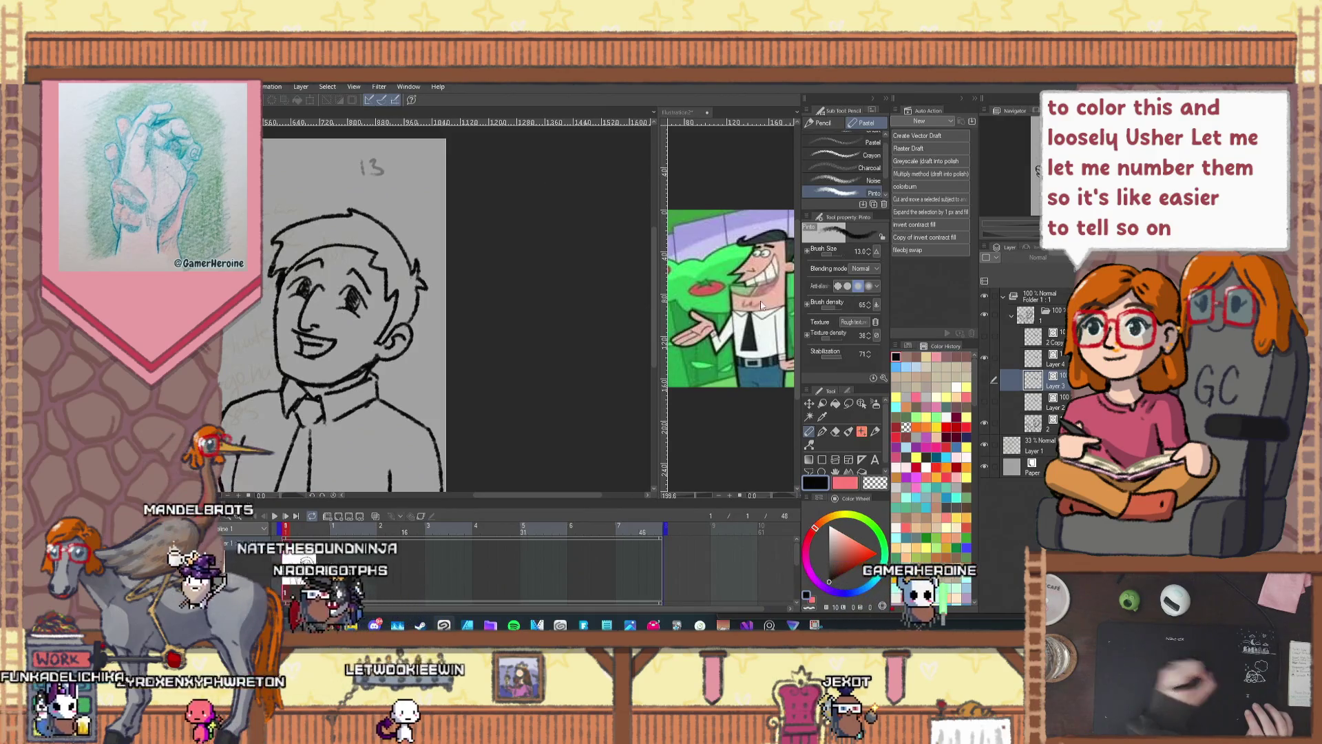
click(1054, 359)
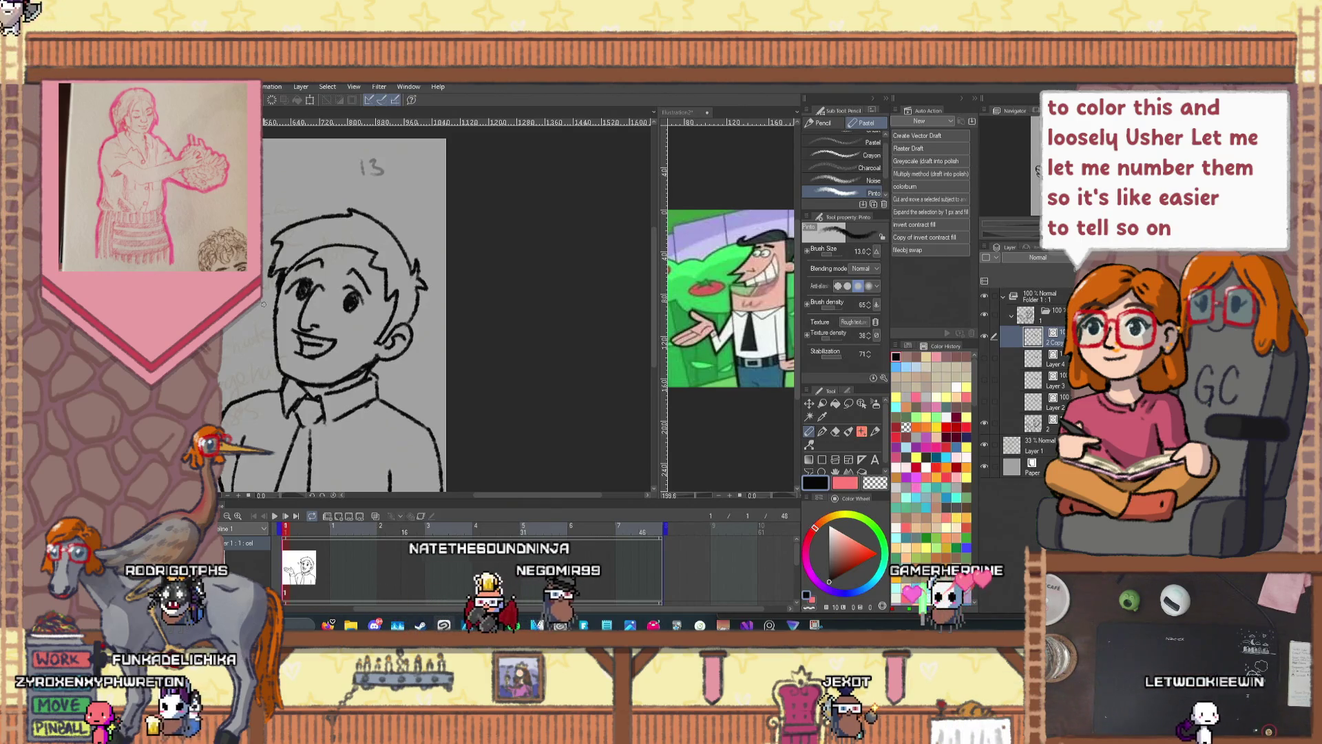
Step: Preview eye versions 4, 3, 1 and 2 in turn, ending with version 3 visible
drag(503, 496, 455, 495)
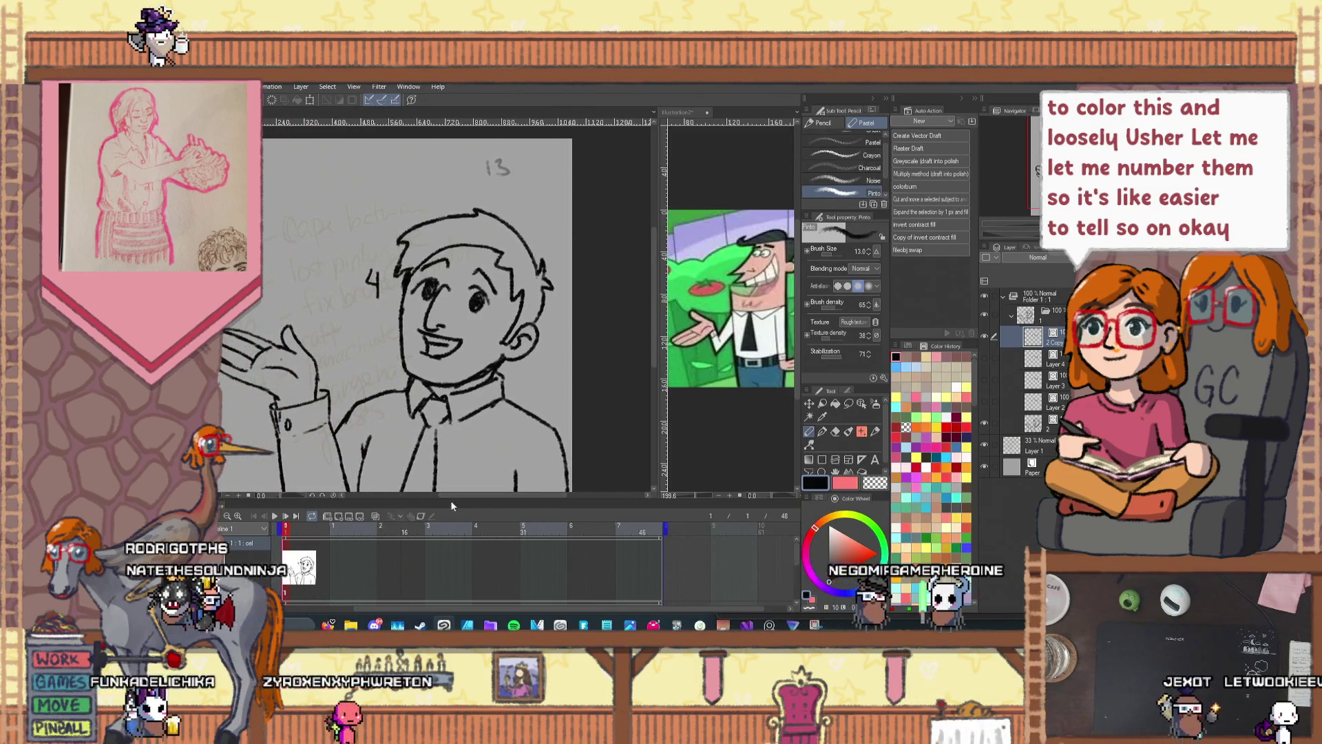
click(983, 335)
click(986, 379)
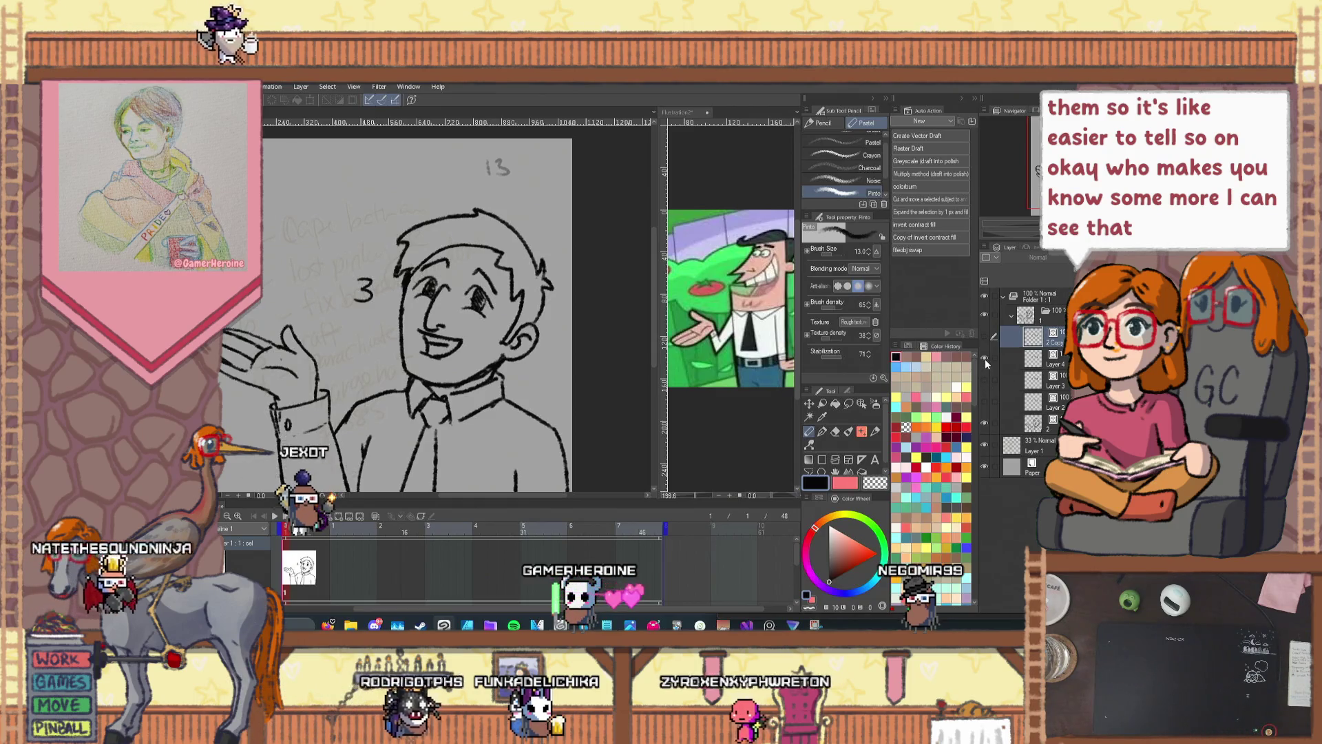
click(985, 358)
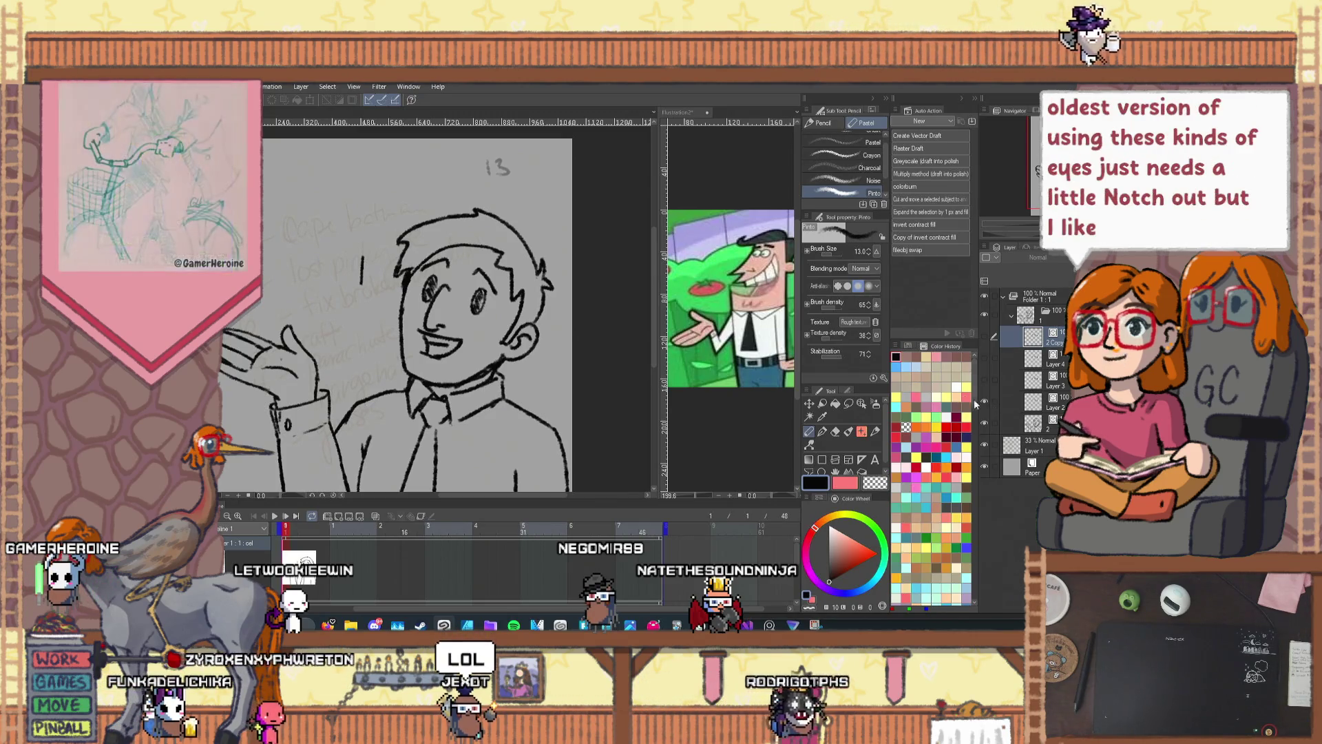
click(985, 402)
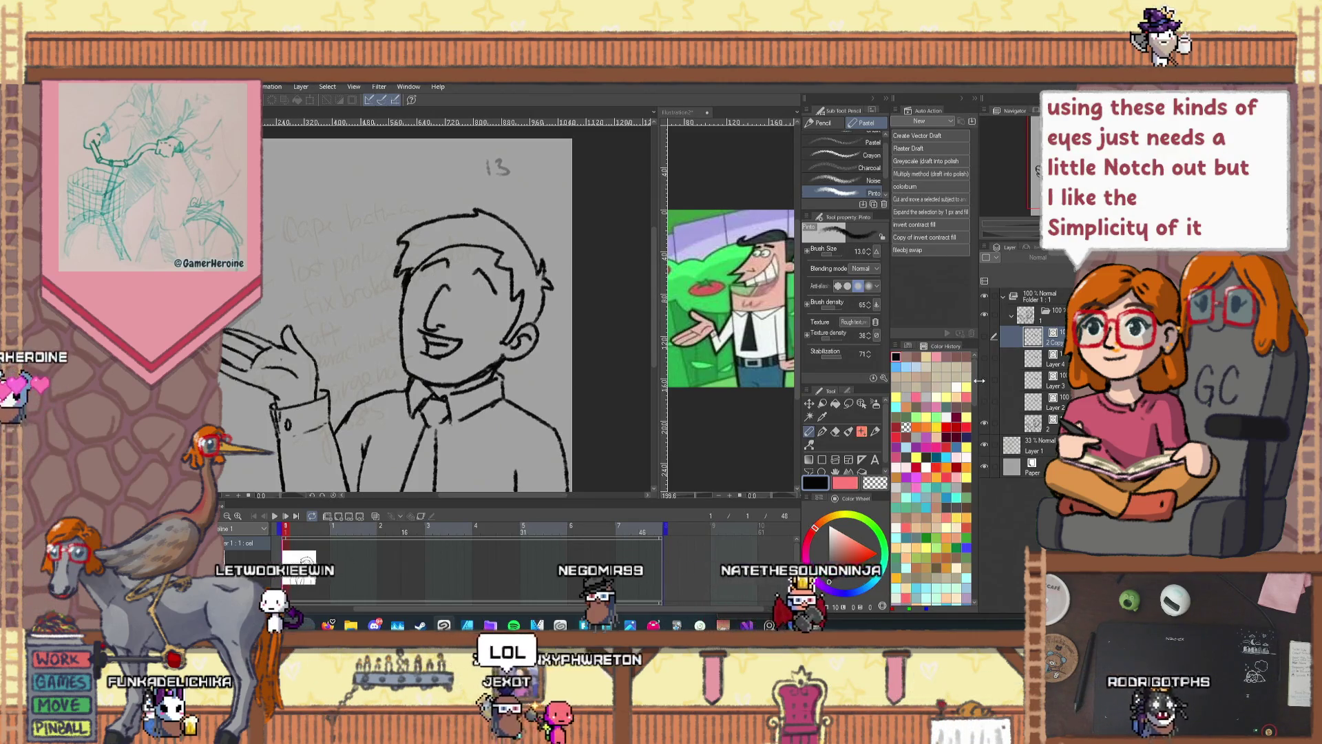
click(985, 381)
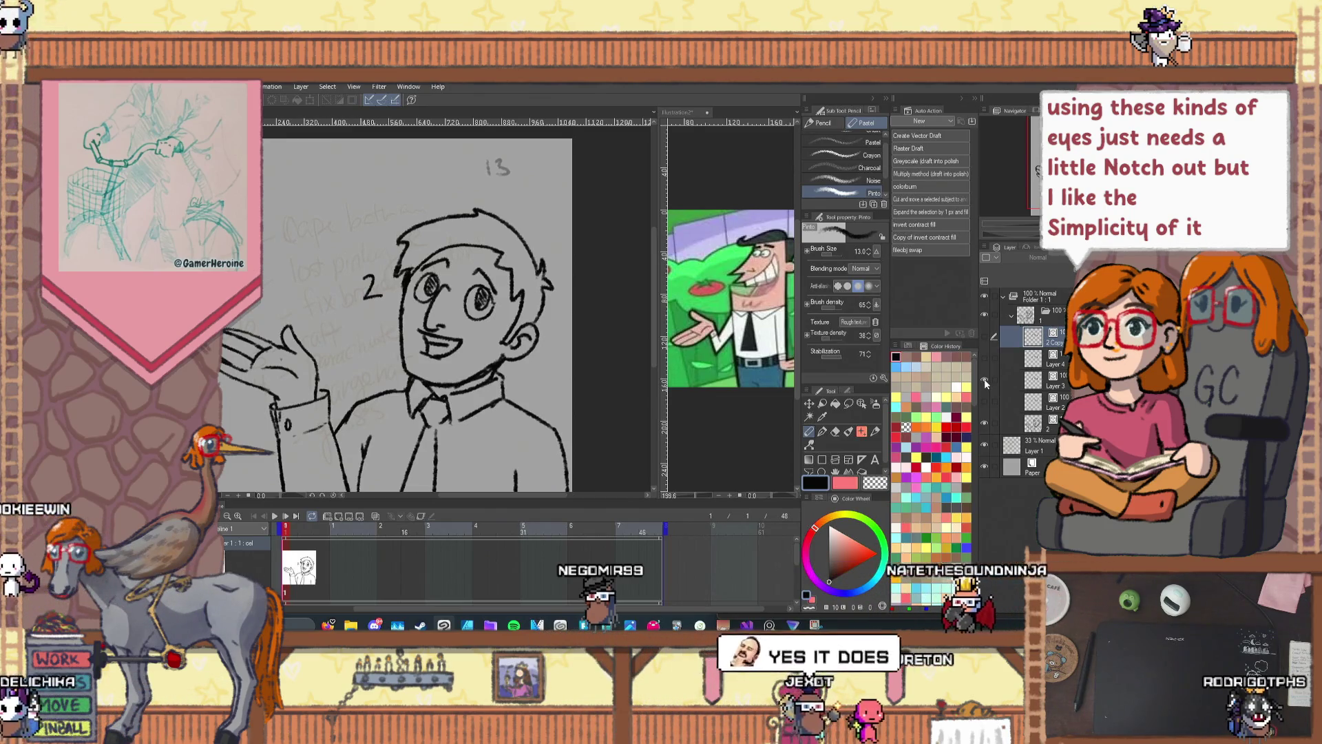
click(985, 380)
click(985, 360)
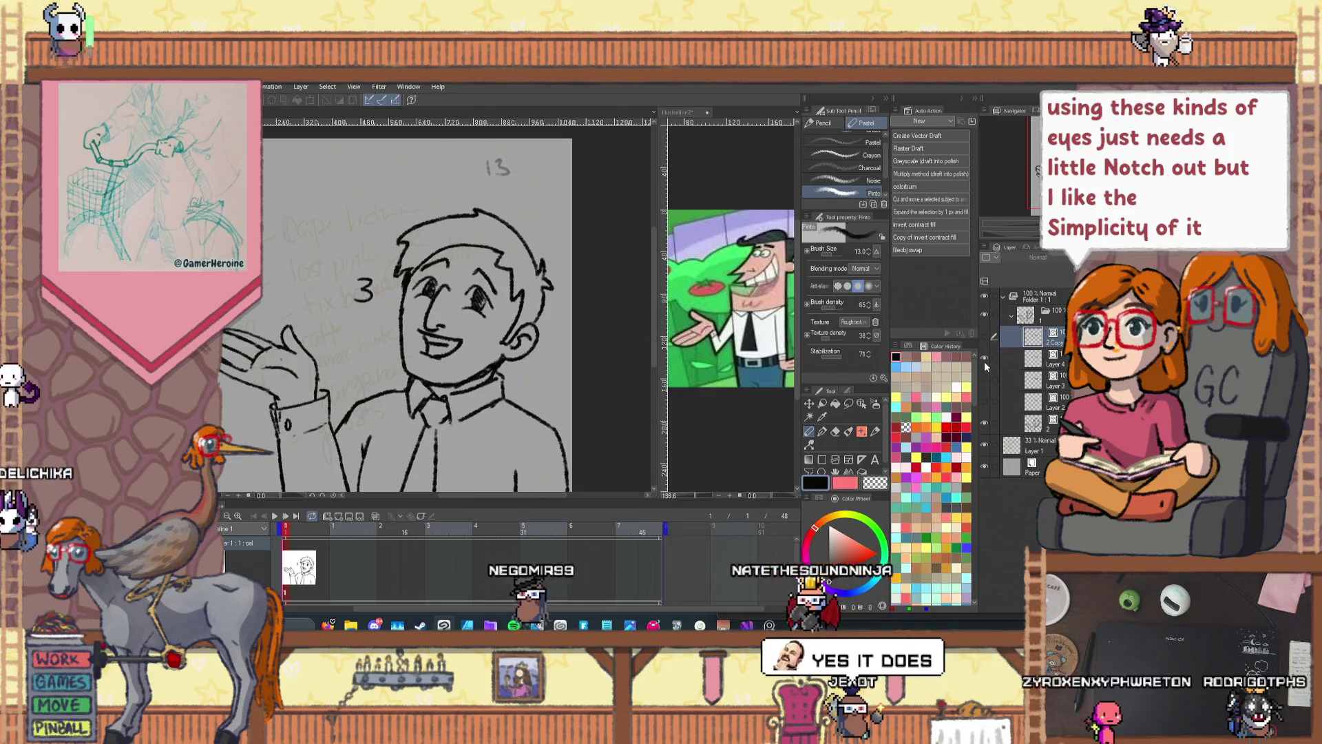
click(981, 362)
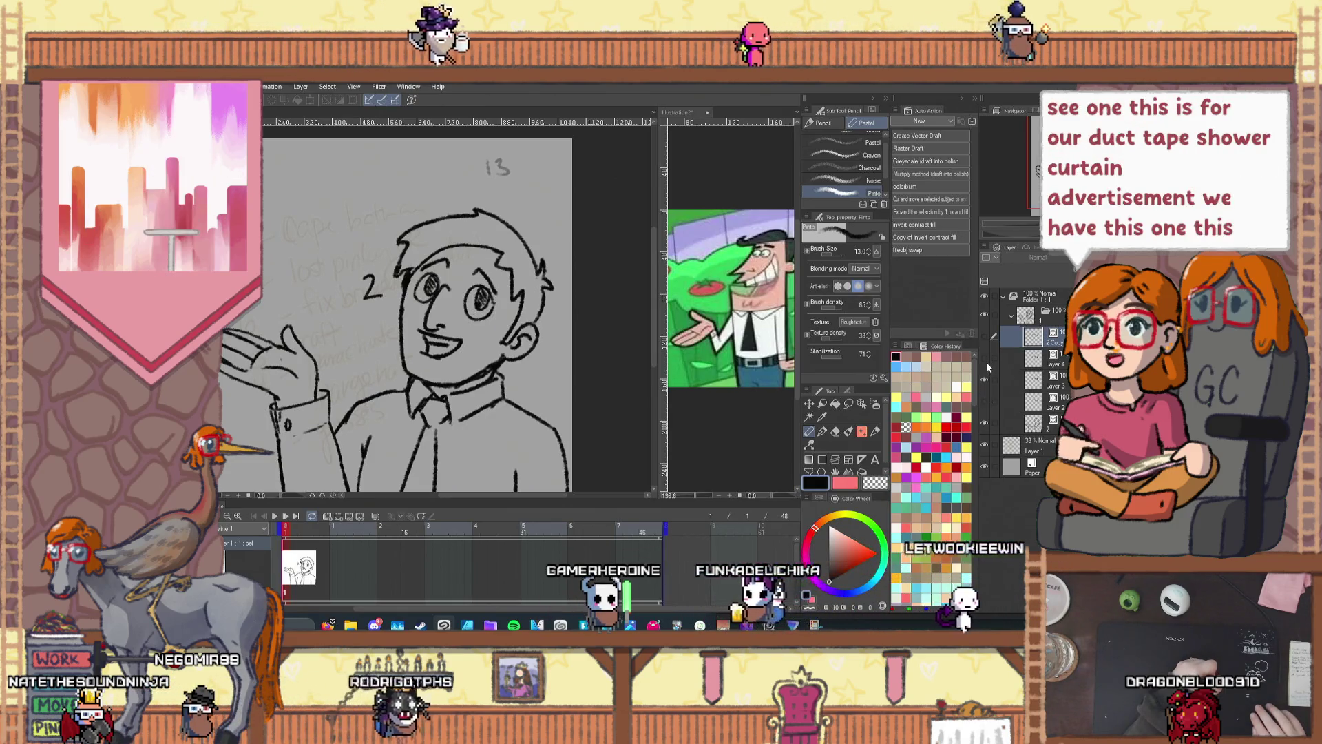
Step: Cycle through eye versions 4, 2, 3, 4 and 1, then hide version 1 again
click(985, 380)
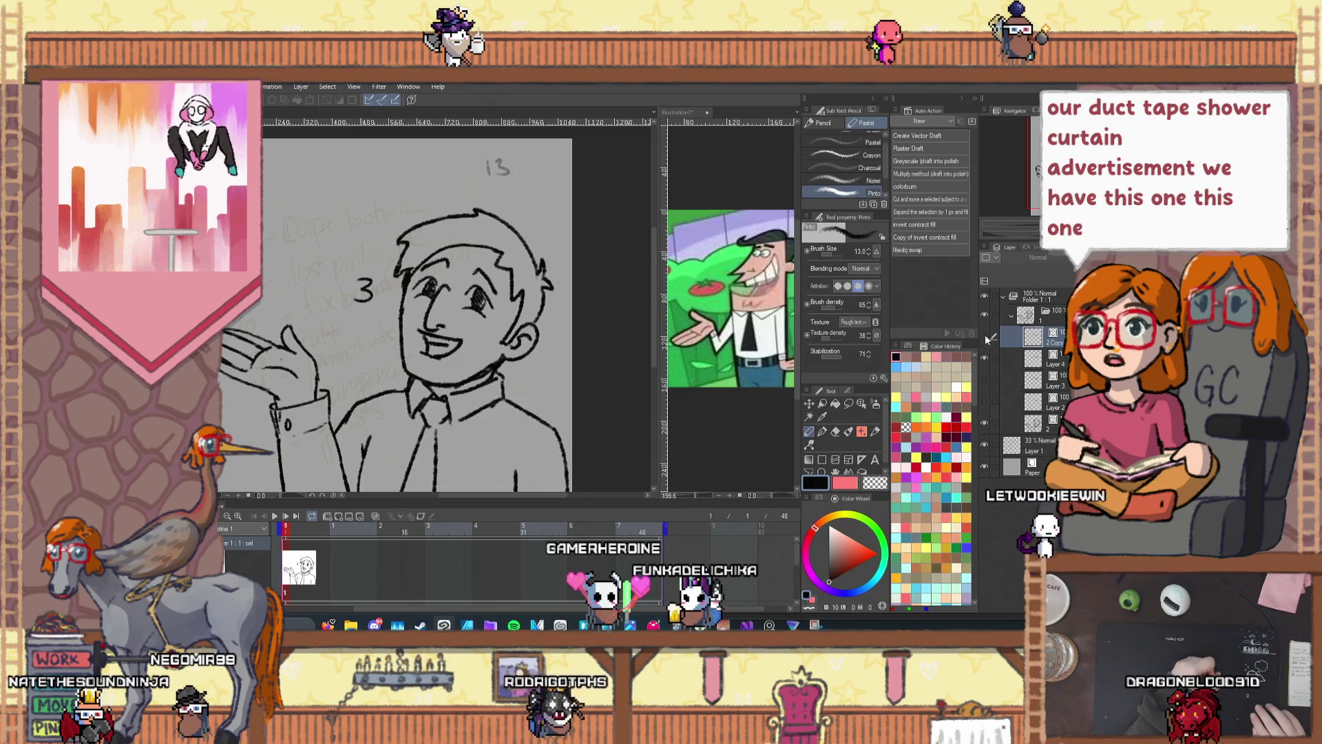
click(985, 336)
click(984, 357)
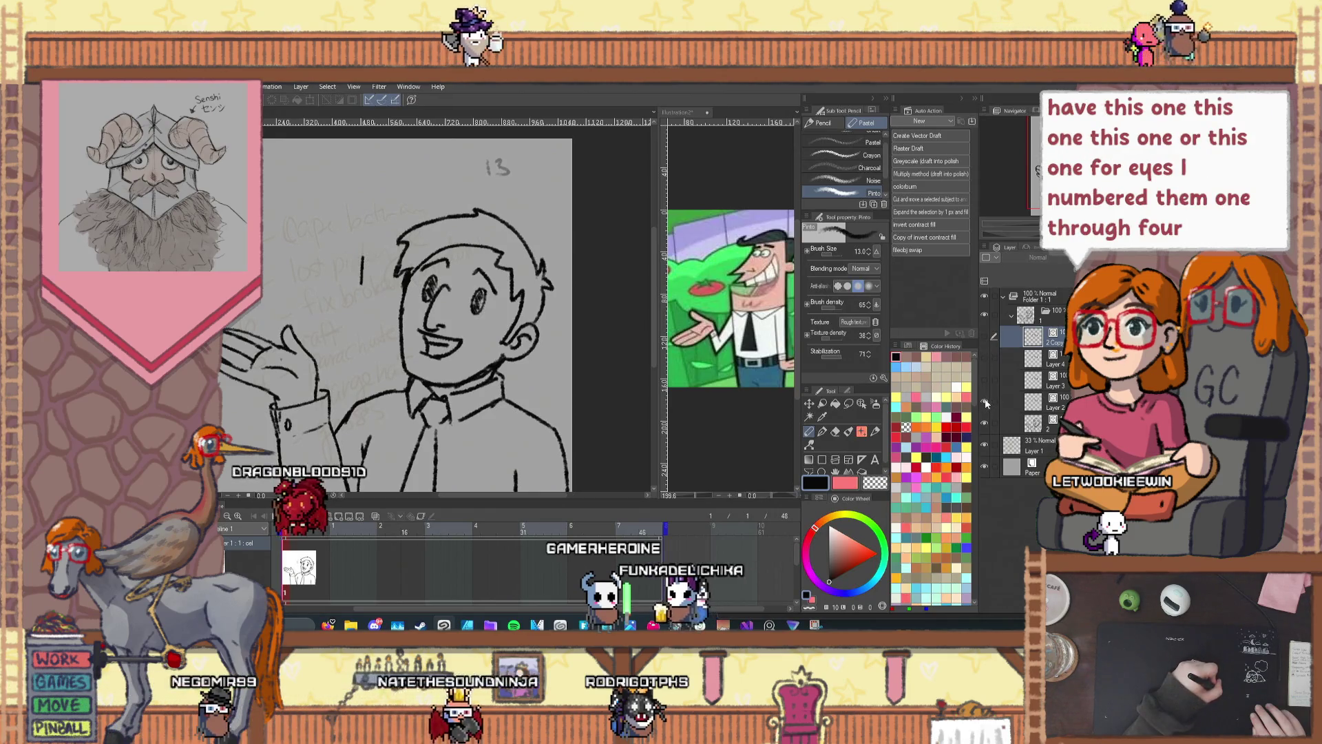
click(985, 391)
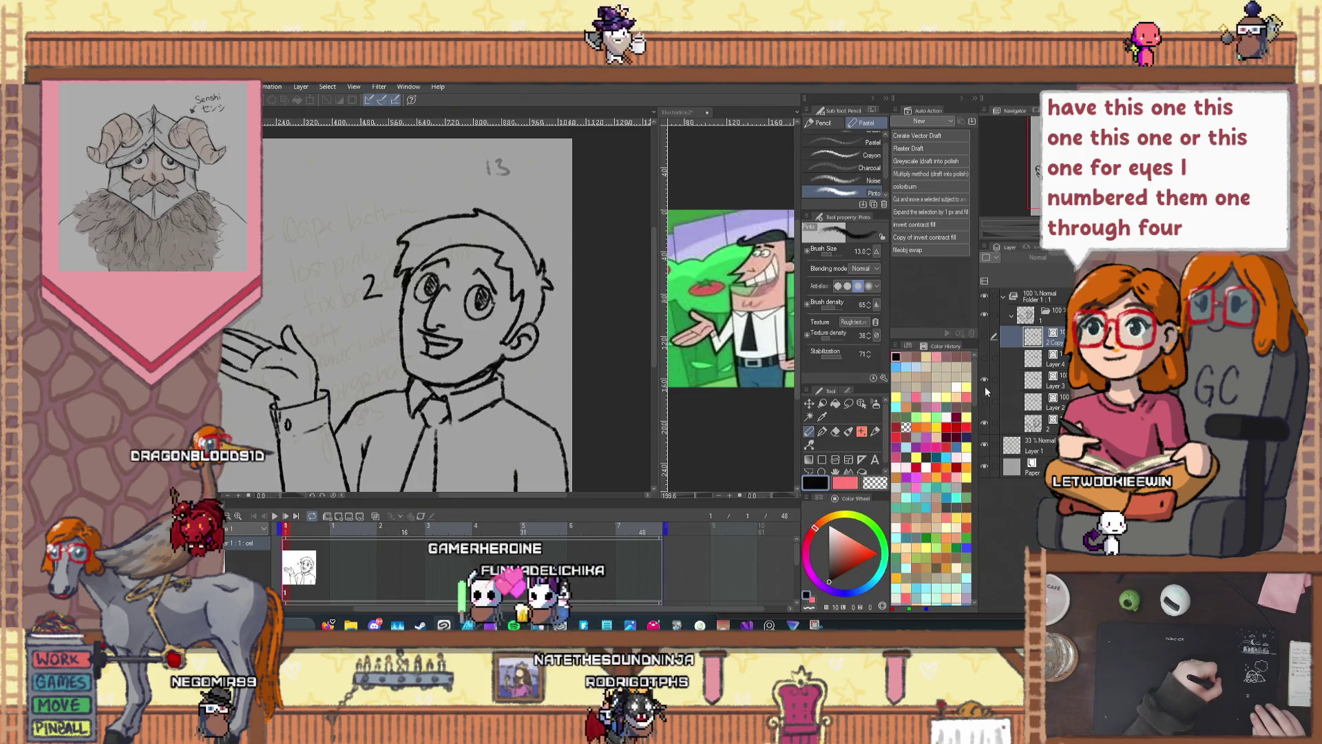
click(985, 365)
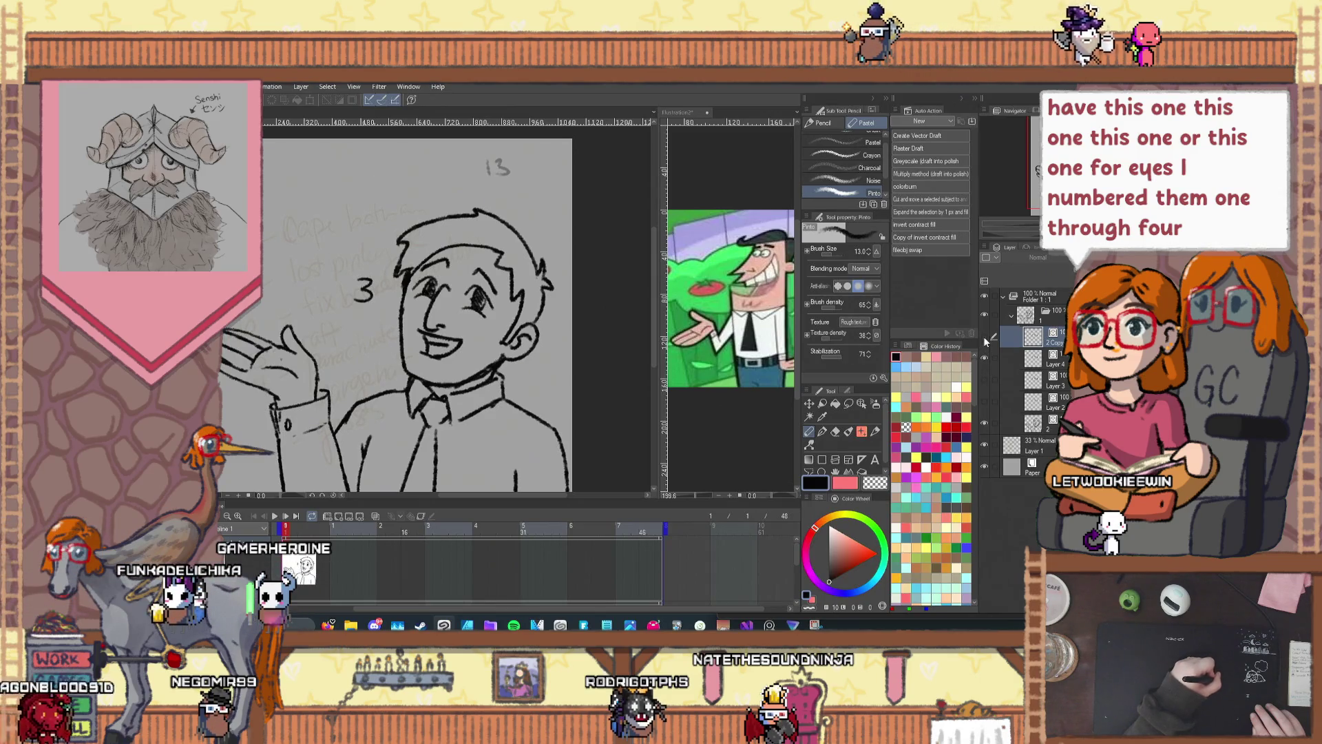
click(985, 359)
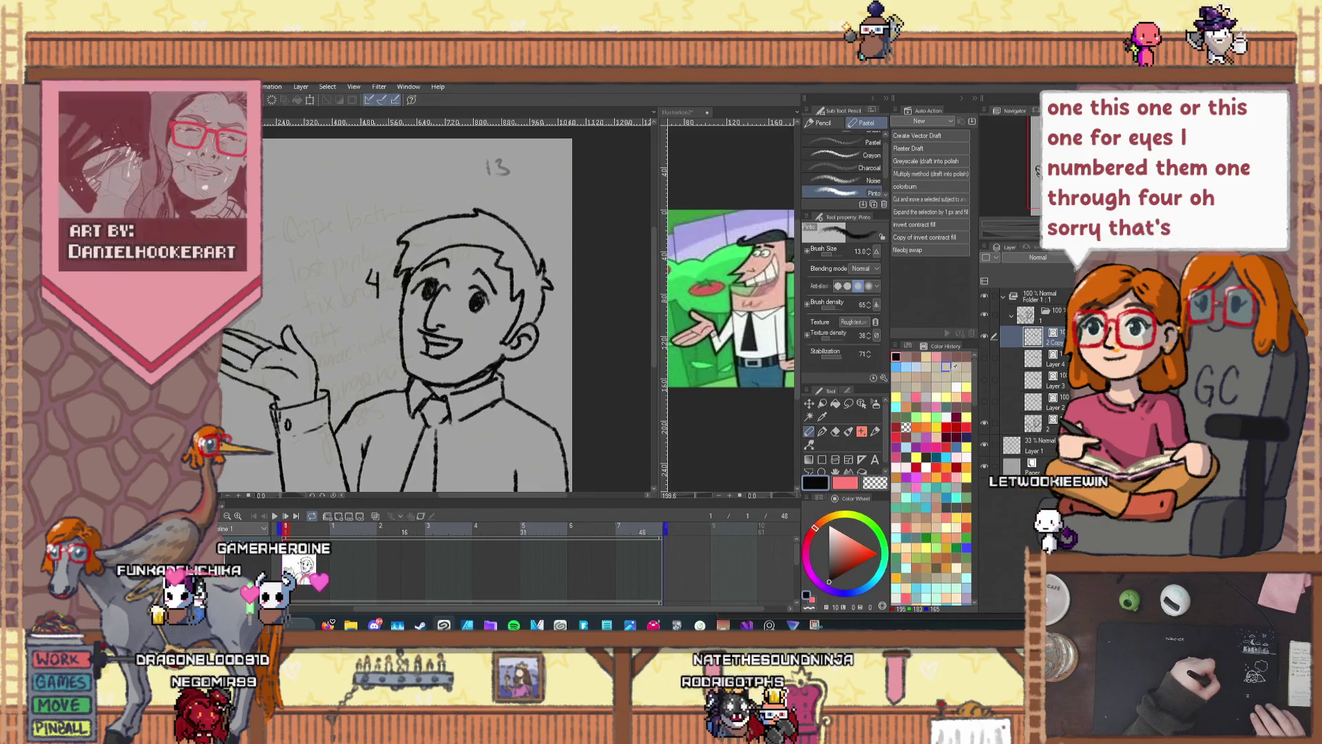
click(983, 338)
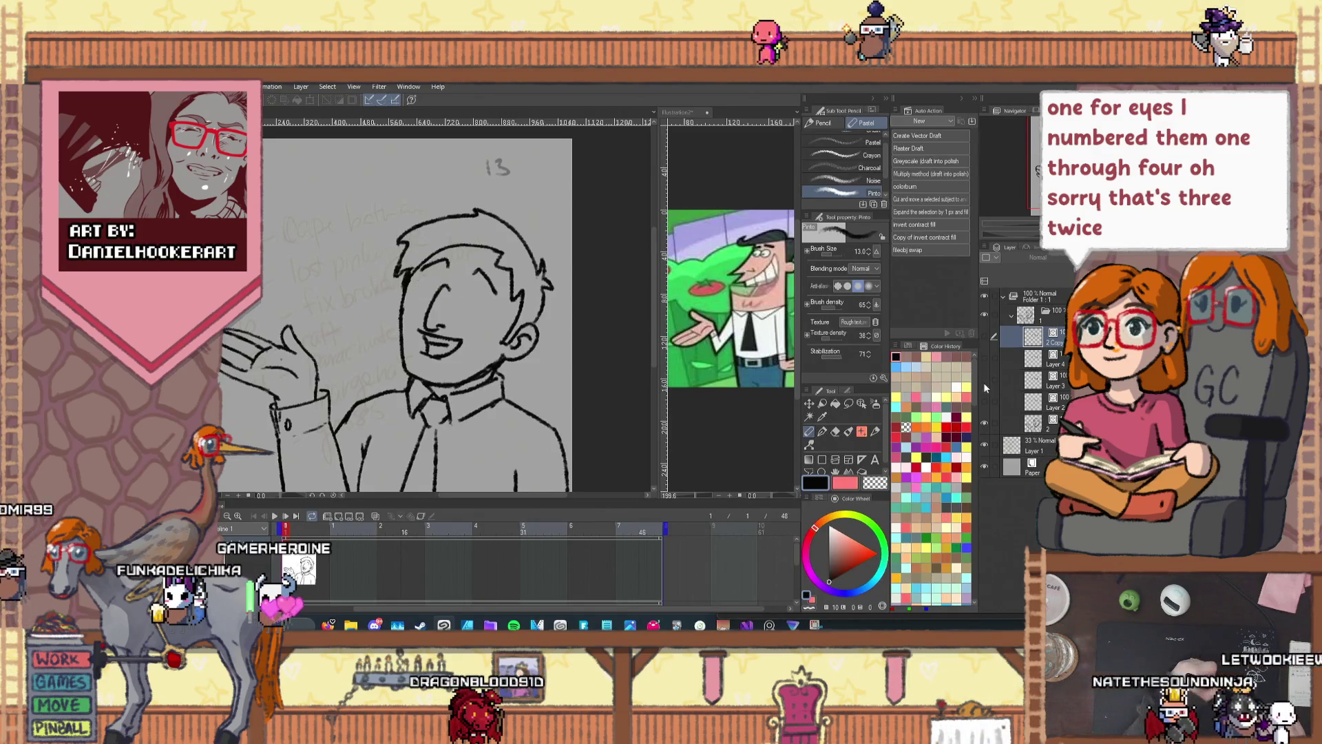
click(985, 359)
click(985, 402)
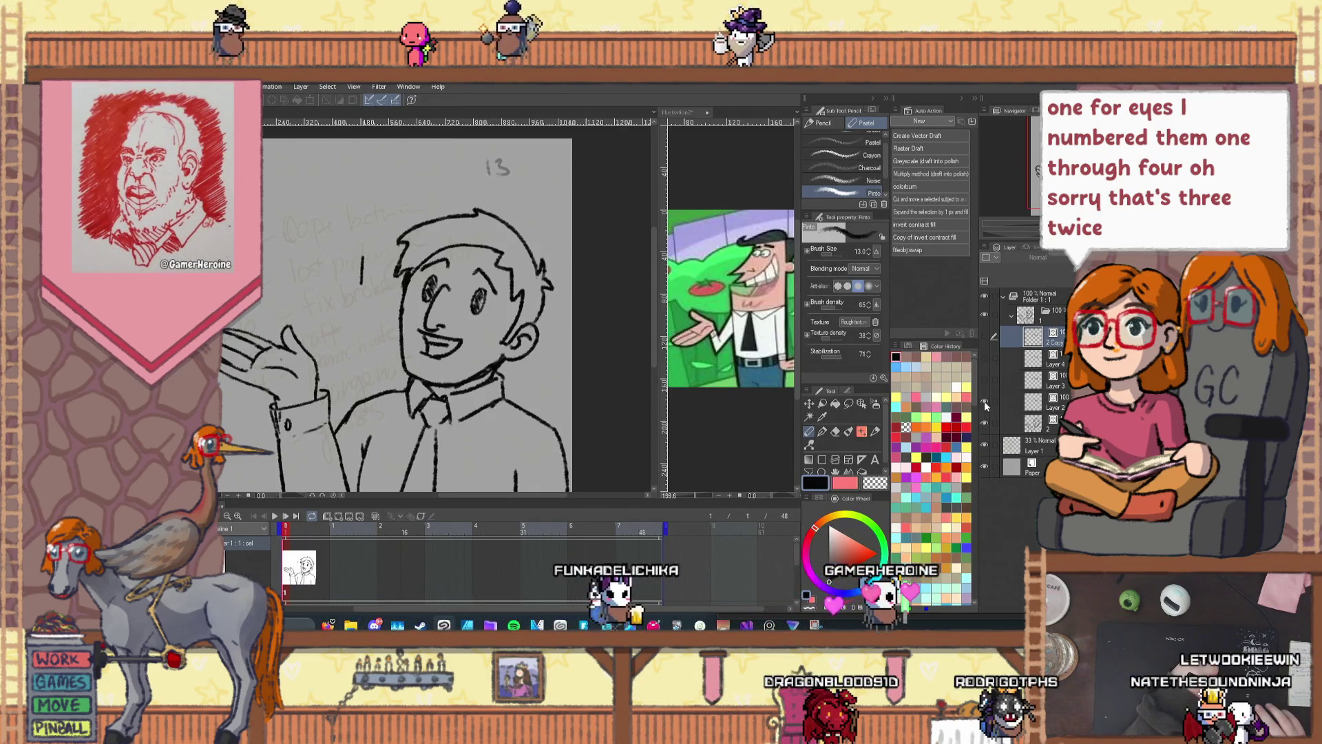
key(ctrl+z)
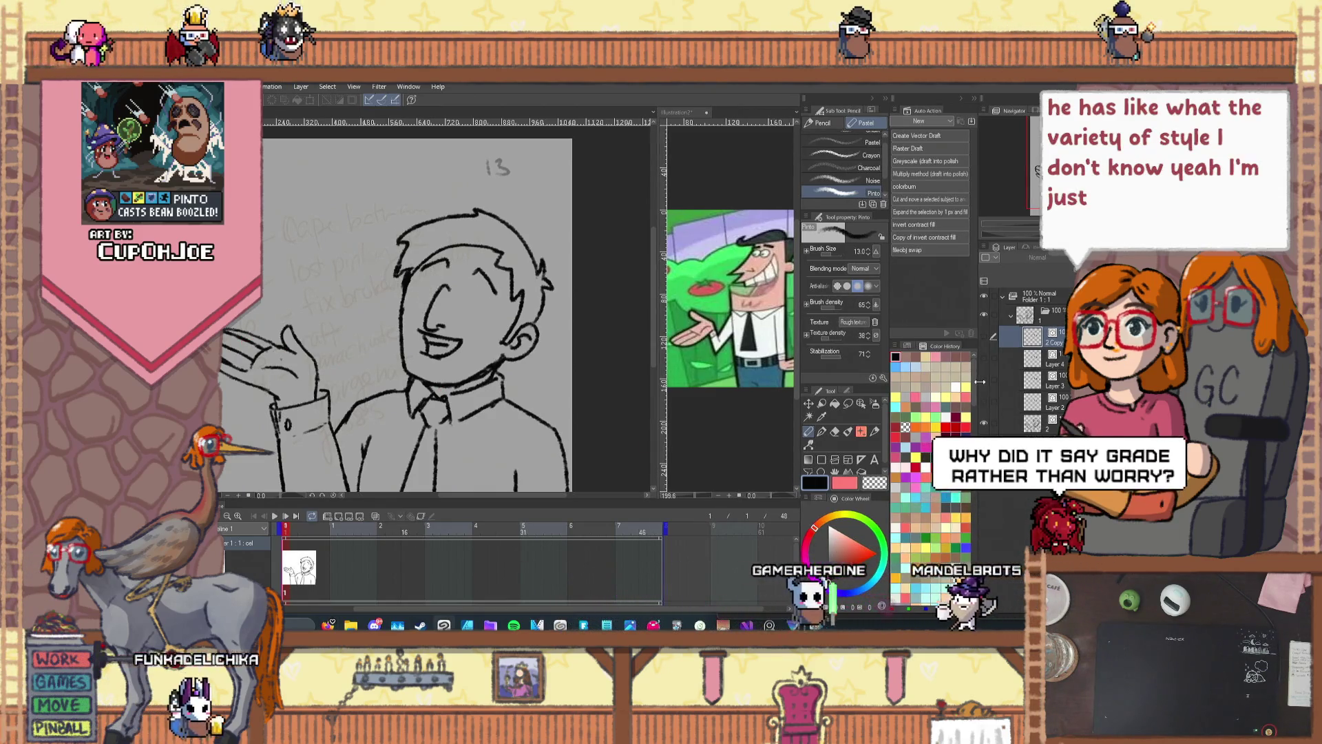
Step: Preview eye versions 2, 3 and 4, then hide 4 and show version 1
key(ctrl+z)
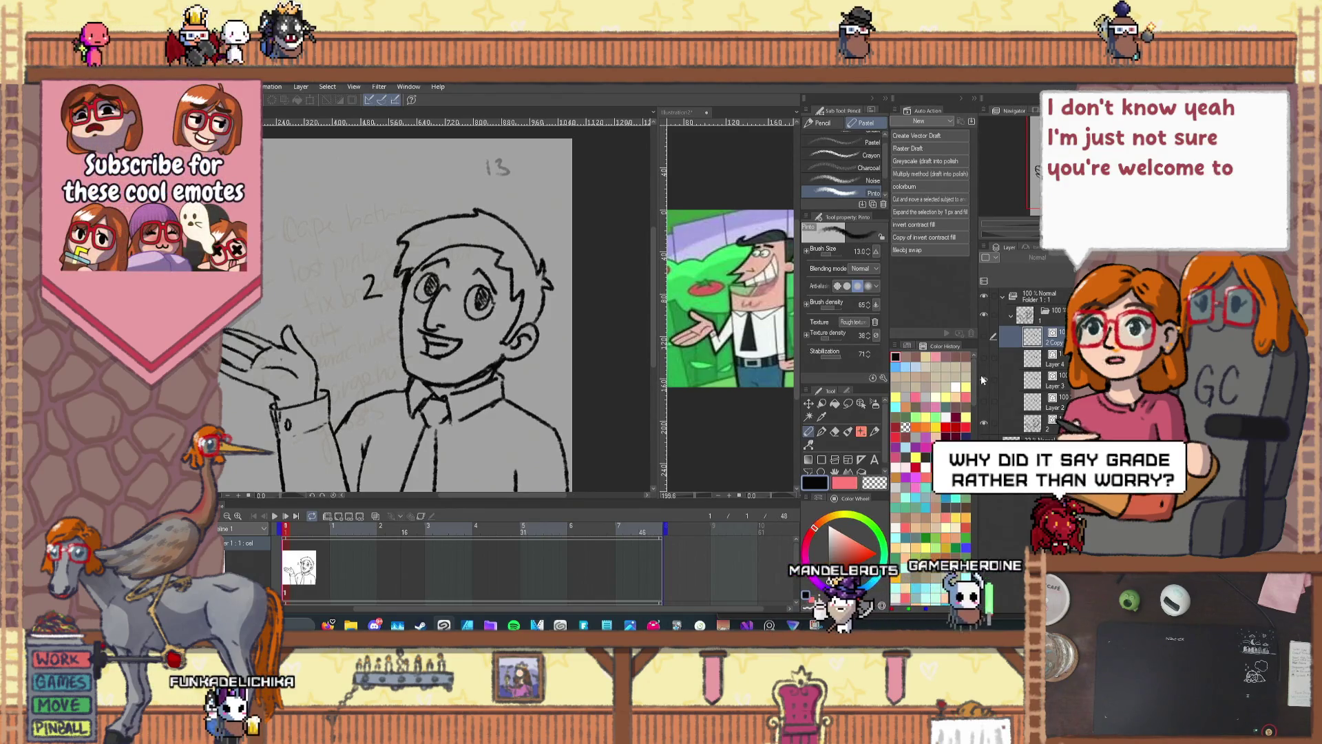
key(ctrl+z)
key(ctrl+z)
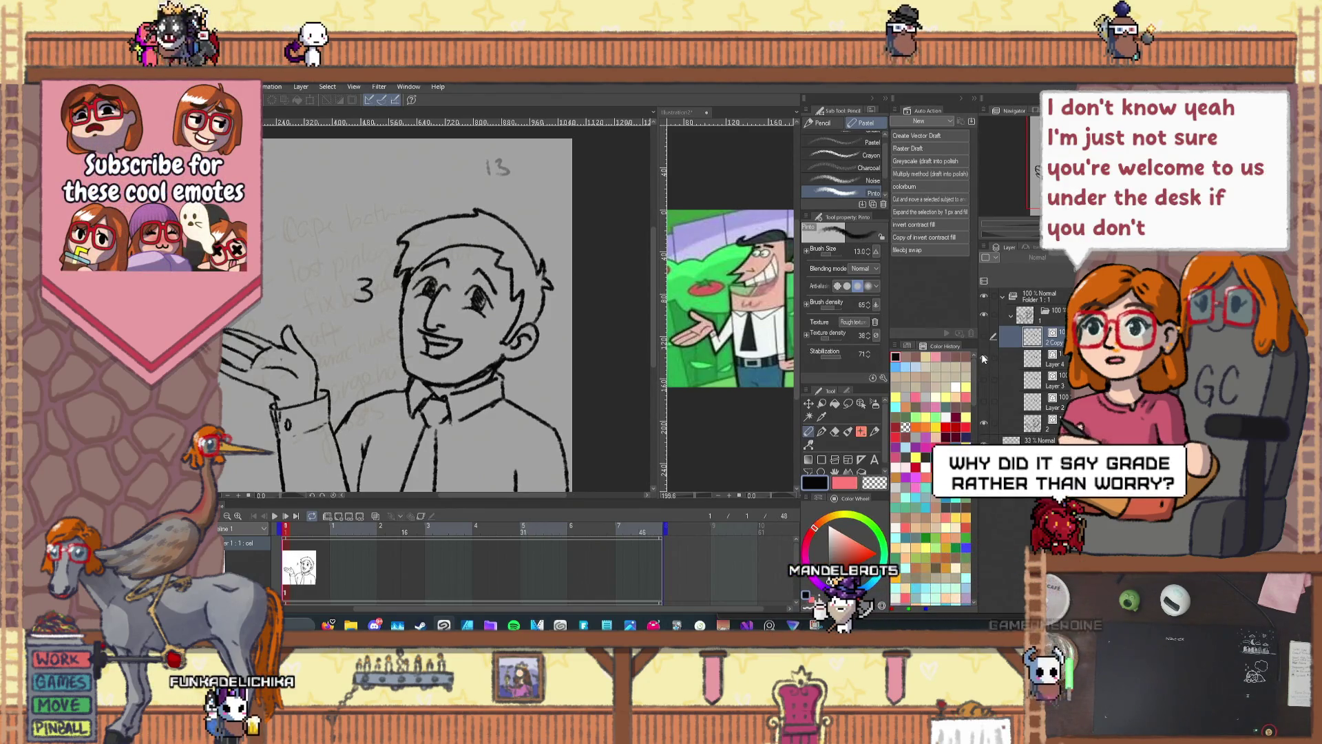
key(ctrl+z)
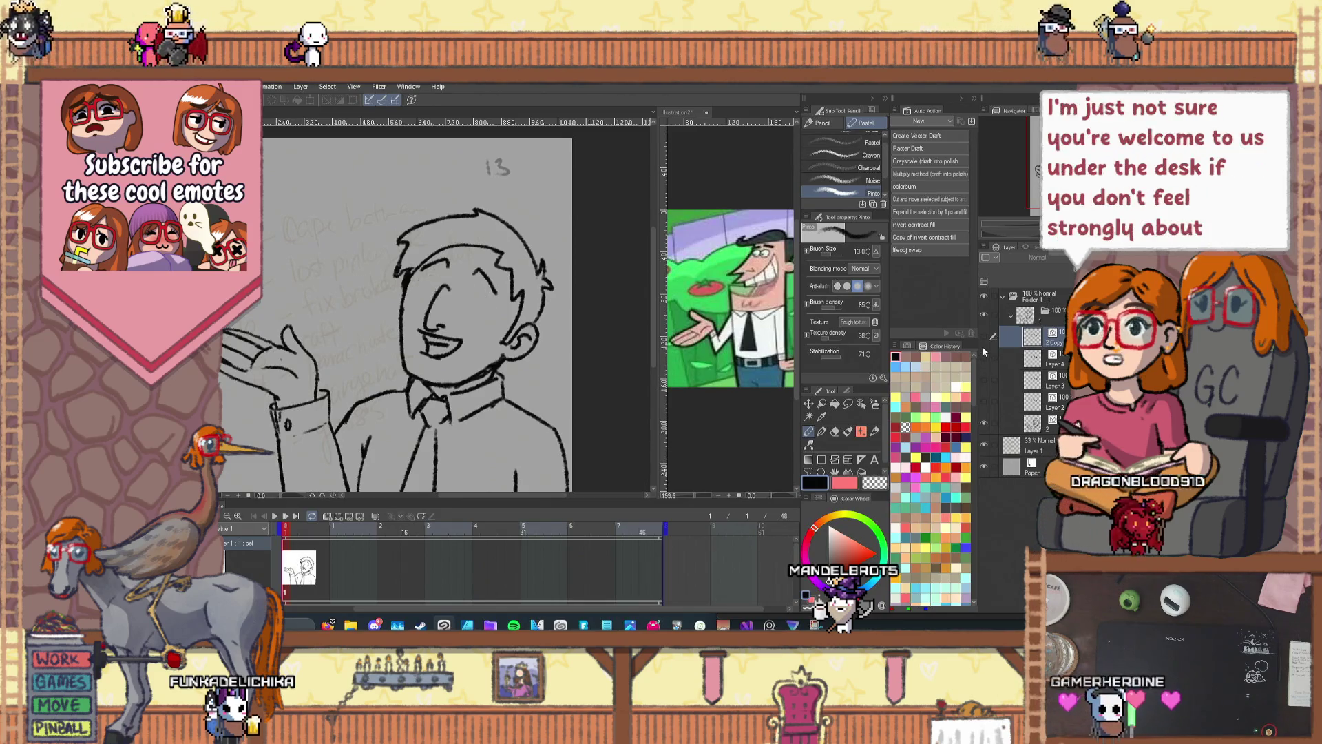
click(982, 336)
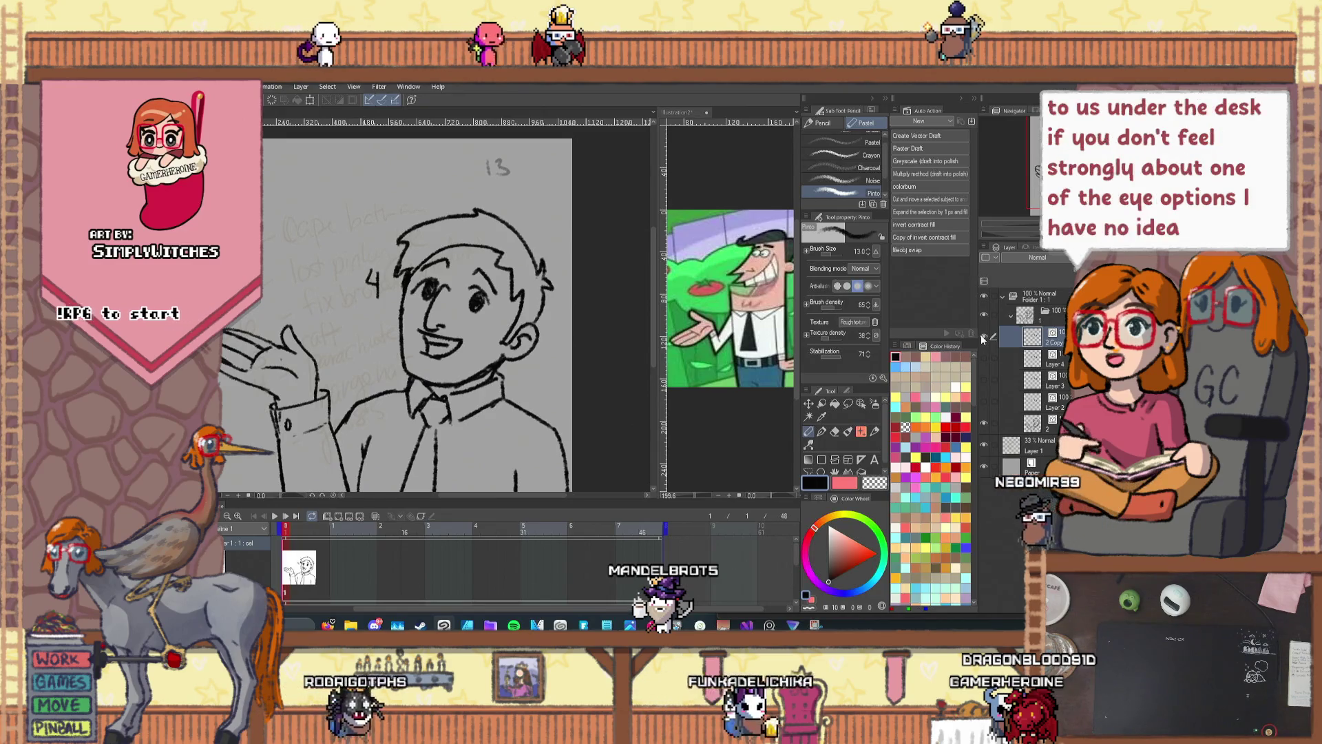
click(982, 336)
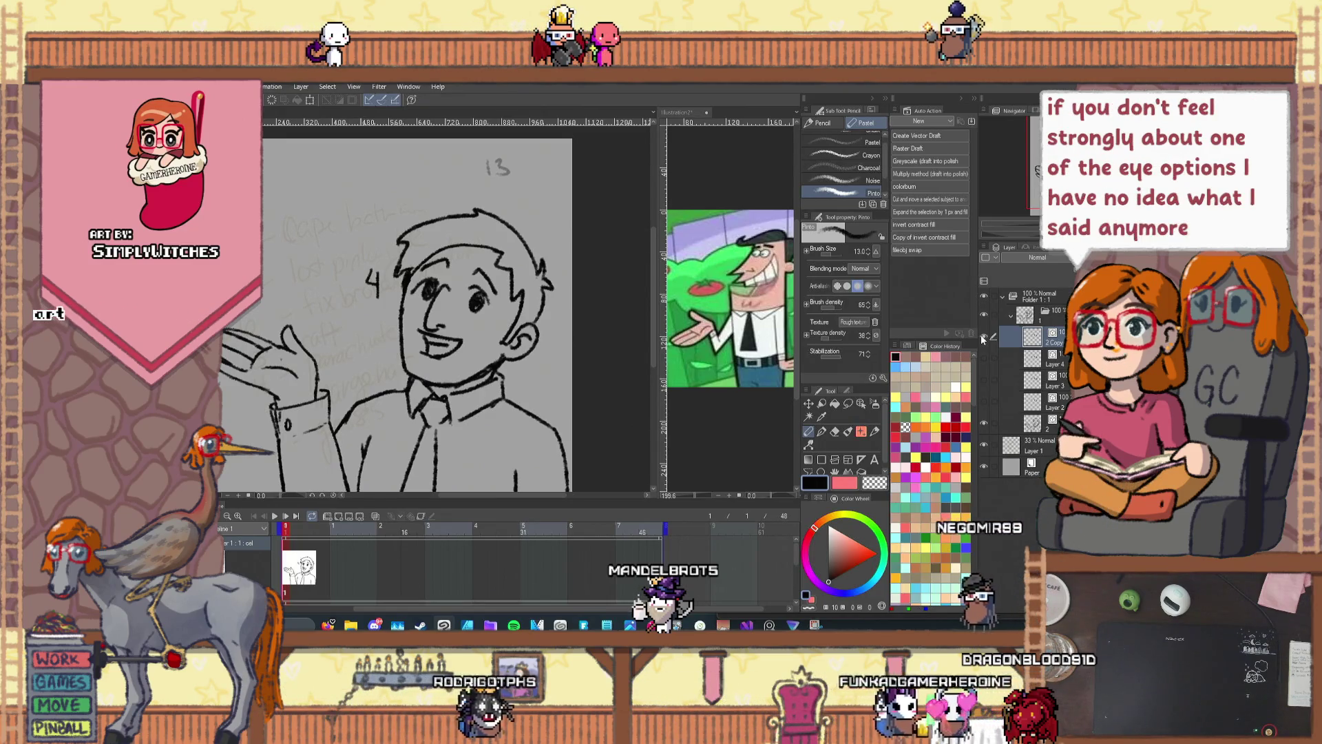
click(986, 403)
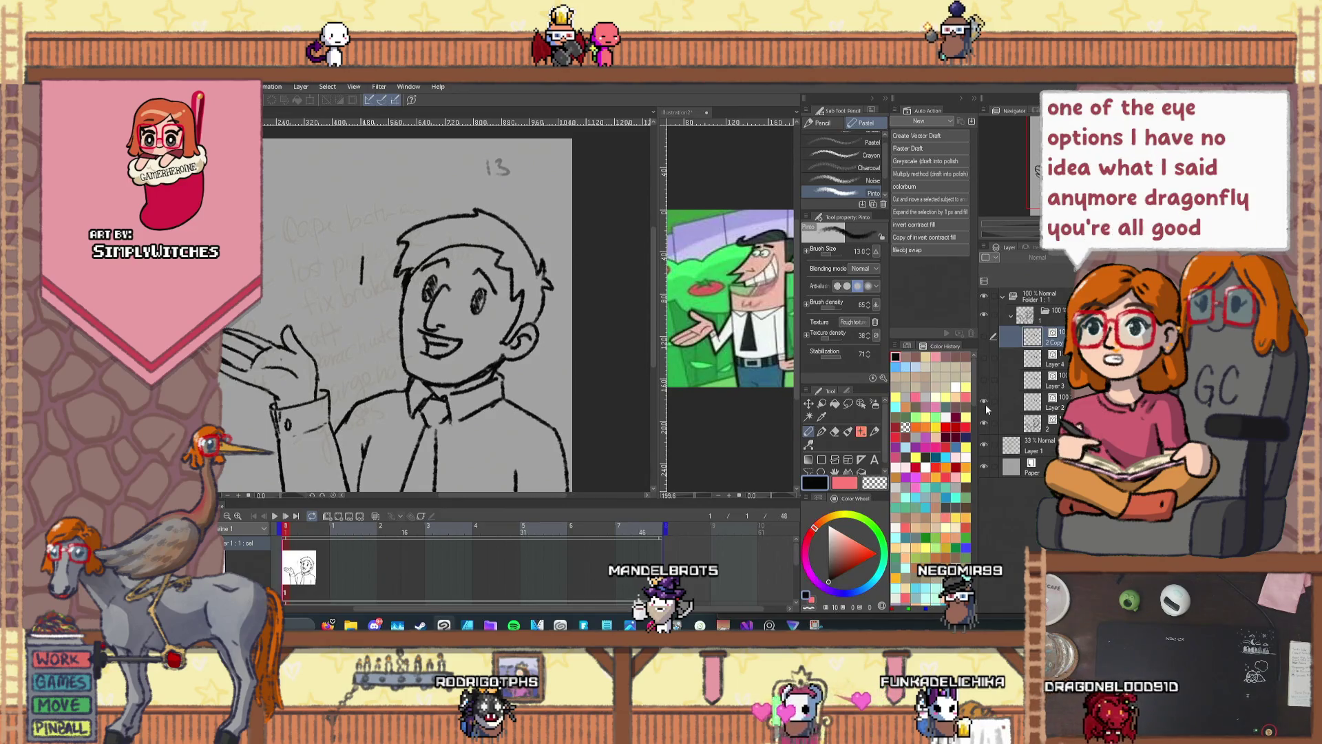